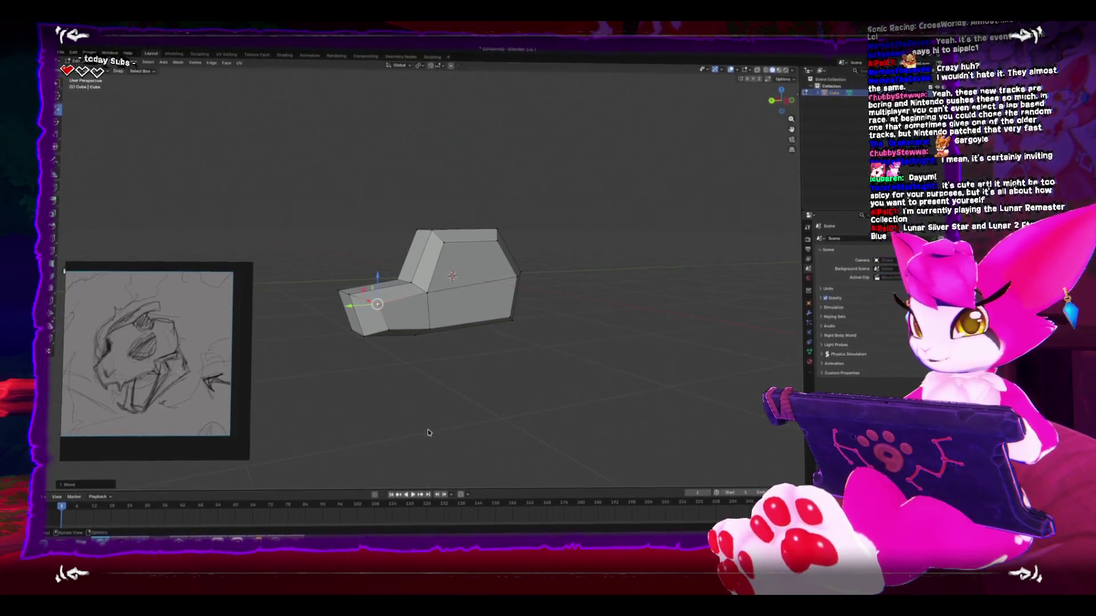
Step: Orbit the fanged head blockout to view its right side, then switch to the Unity project
mouse_move(429, 434)
left_mouse_down()
mouse_move(414, 434)
mouse_move(473, 440)
mouse_move(355, 433)
left_mouse_up()
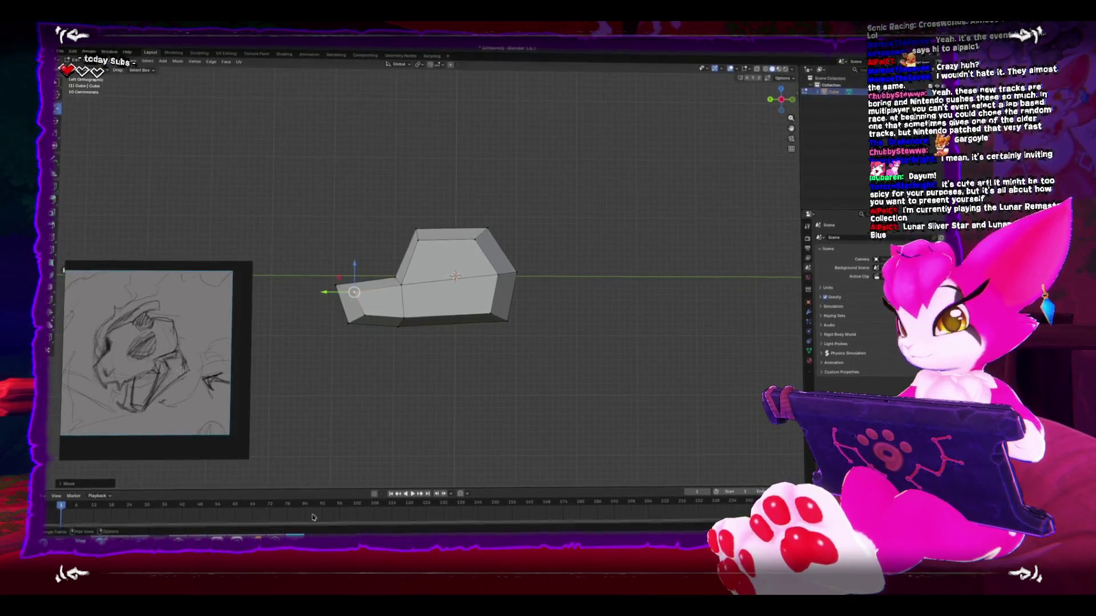
left_click(197, 539)
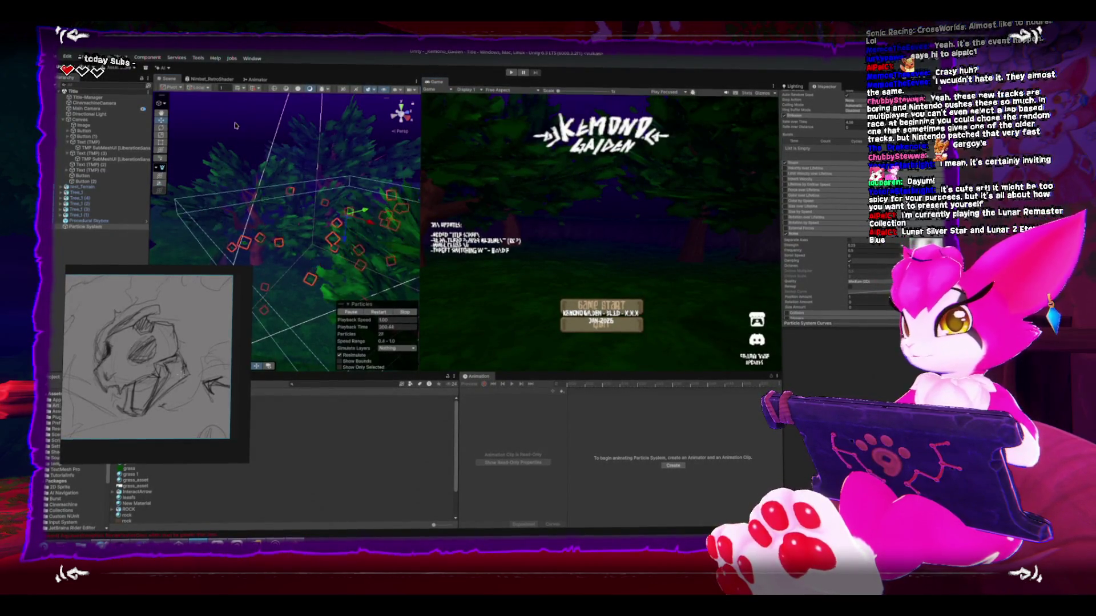
Step: Select Procedural Skybox, maximize the Game view, and run then stop the Kemono Gaiden title screen
left_click(344, 261)
key("shift+space")
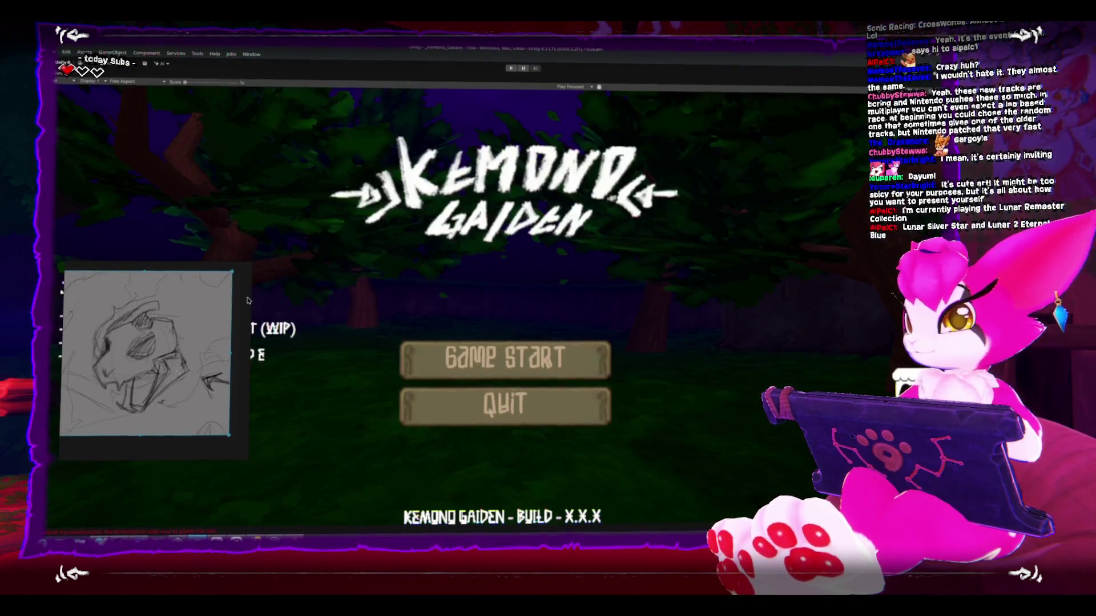
left_click(513, 70)
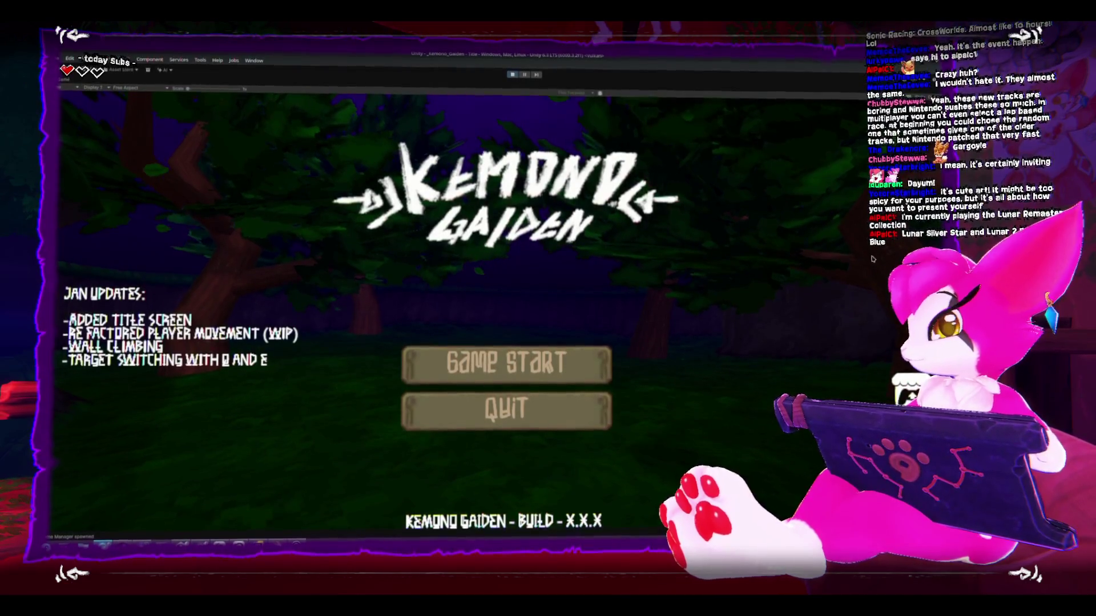
left_click(517, 75)
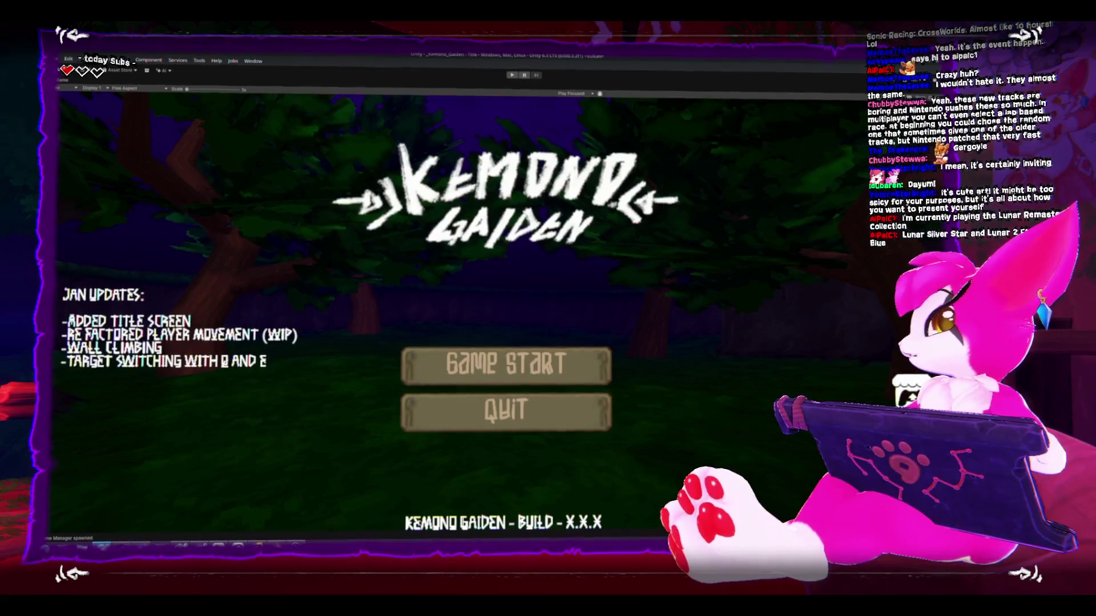
Step: Drag the Firefox window showing YouTube over the Unity Game view
mouse_move(1084, 229)
left_mouse_down()
mouse_move(543, 230)
mouse_move(483, 262)
mouse_move(481, 225)
mouse_move(502, 201)
mouse_move(493, 185)
left_mouse_up()
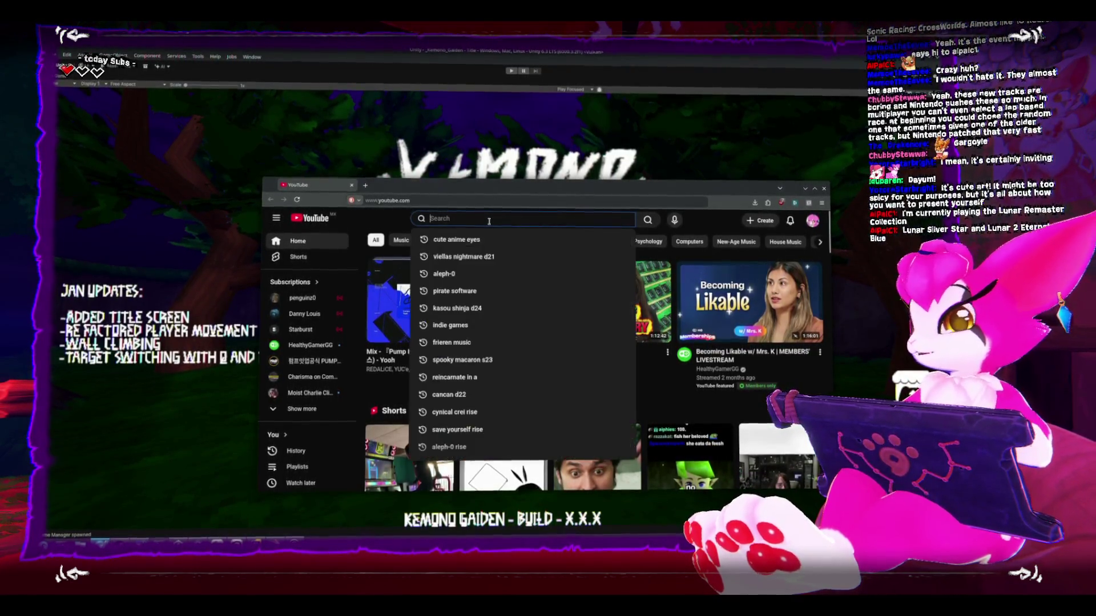
Step: Search YouTube for 'suki shadow klaw trailer' and open the 1:14 Sneak Peek video
type("suki shadow klaw trailer")
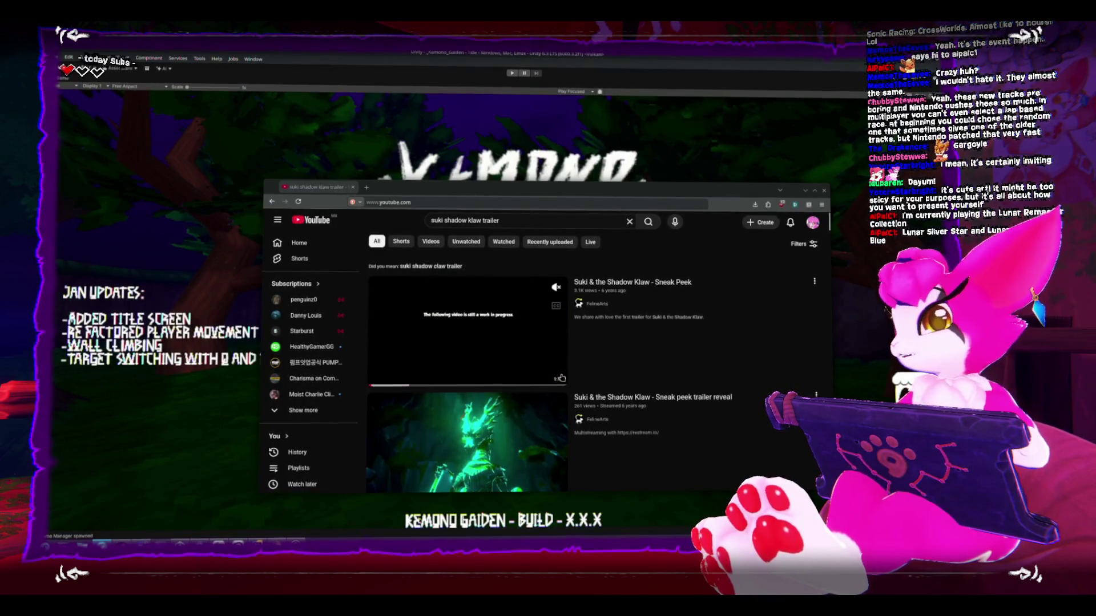
left_click(399, 338)
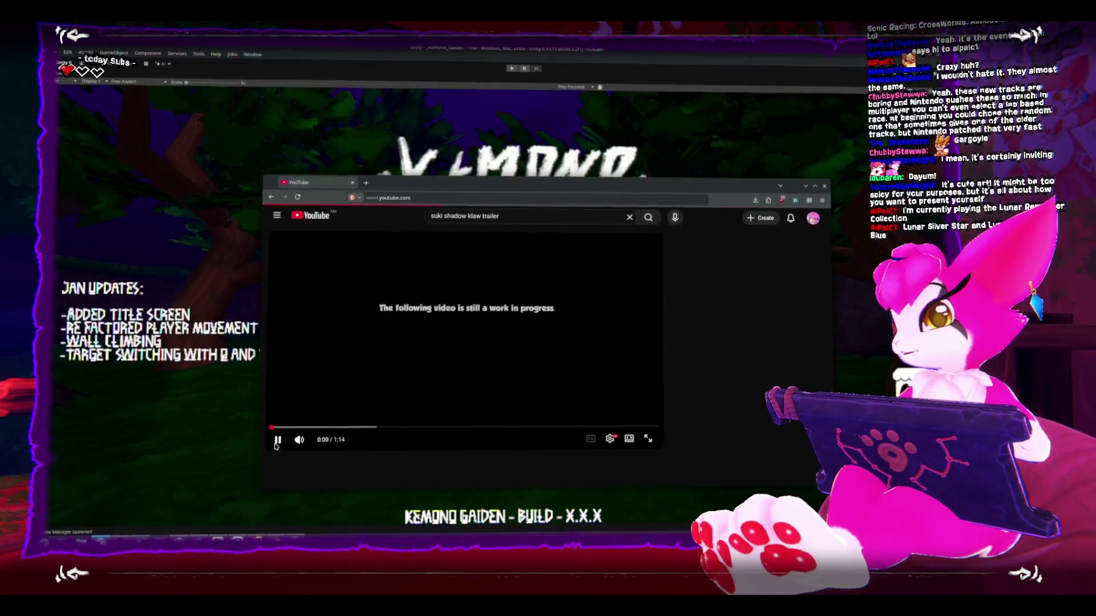
Step: Play the Suki & the Shadow Klaw Sneak Peek full screen through to its end card
left_click(648, 438)
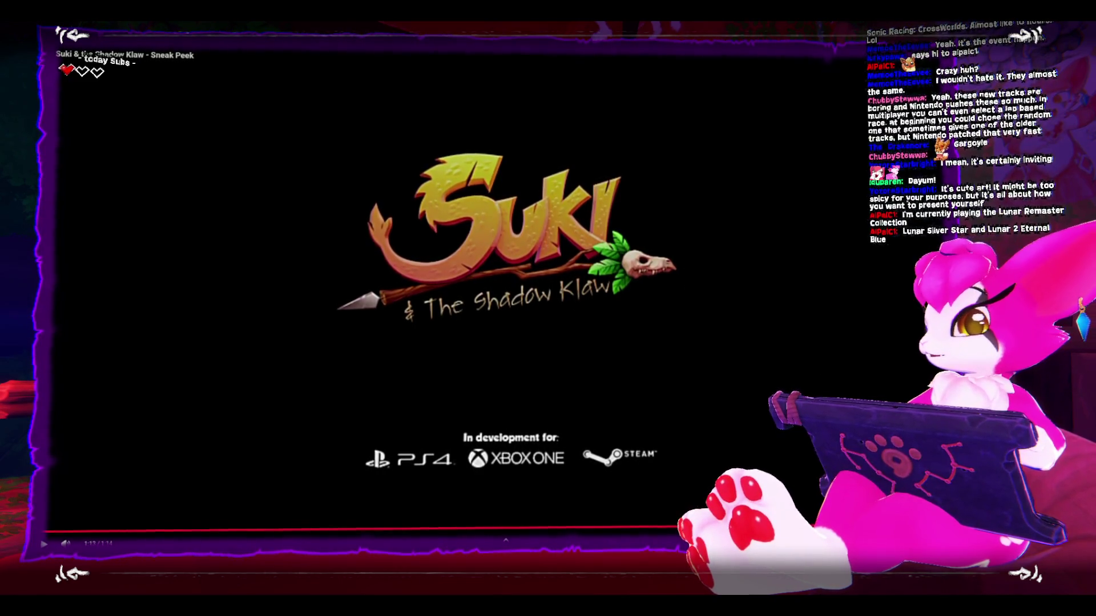
Step: Exit full-screen playback and dismiss the browser to reveal the Kemono Gaiden title screen
key("Escape")
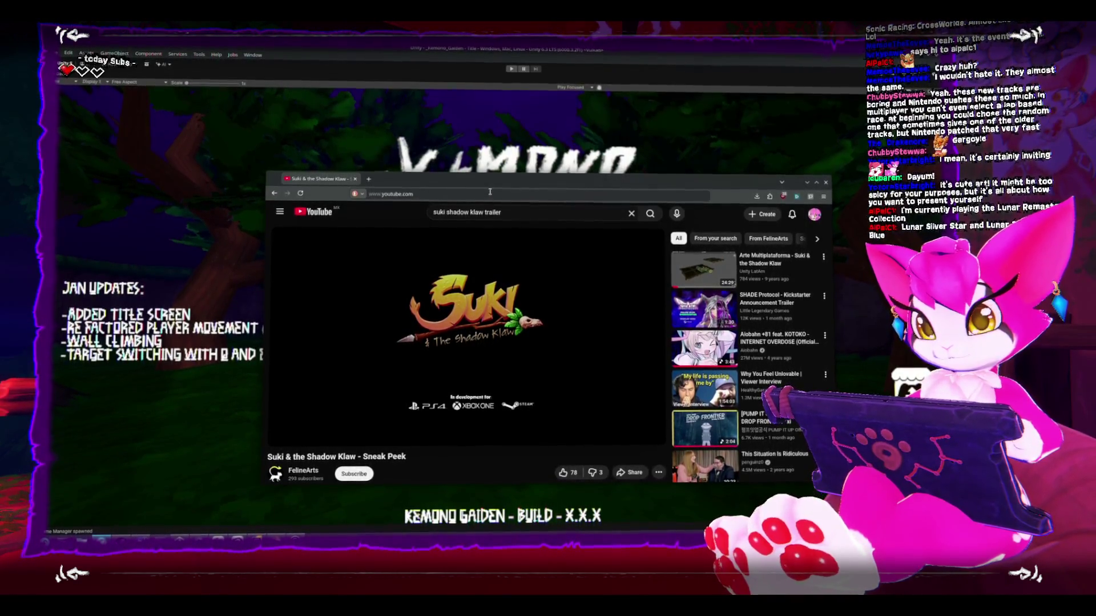
left_click(807, 182)
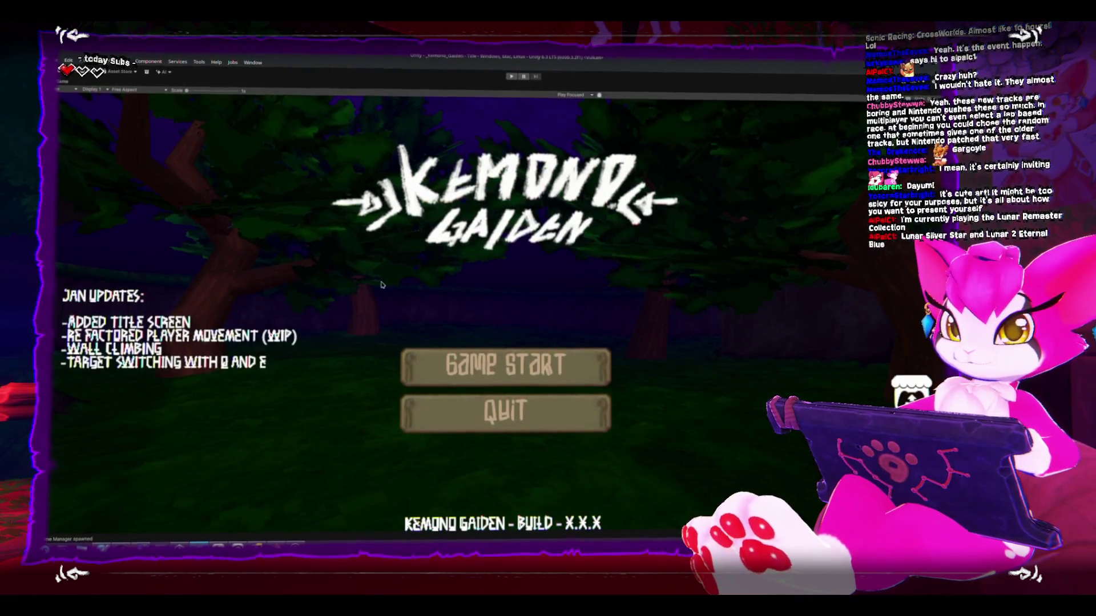
Step: Run the game in the editor and choose Game Start to enter the hp:10 level
left_click(510, 76)
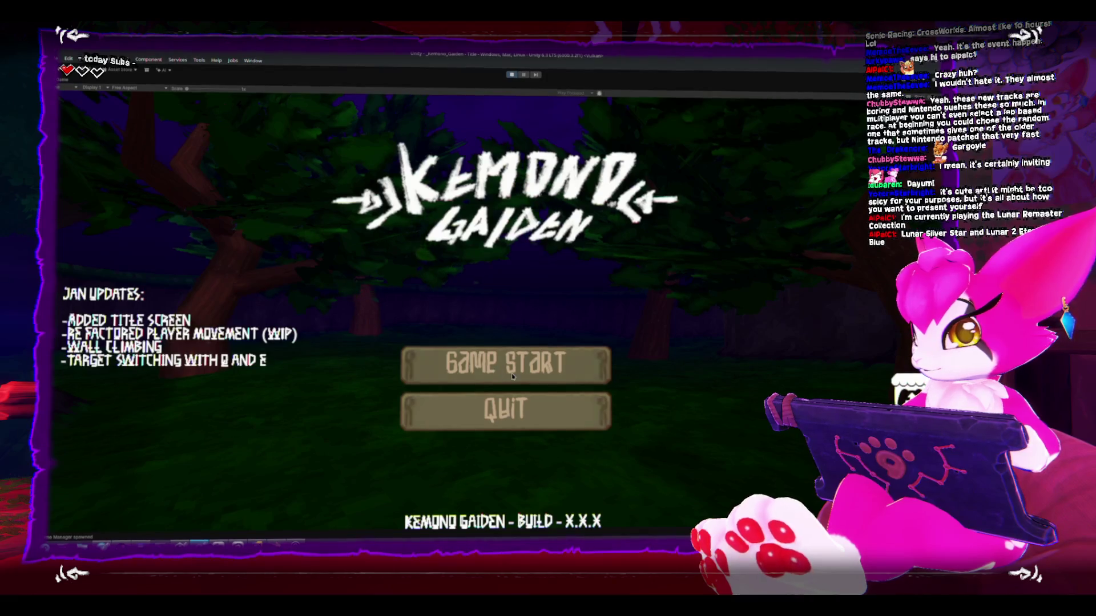
left_click(506, 364)
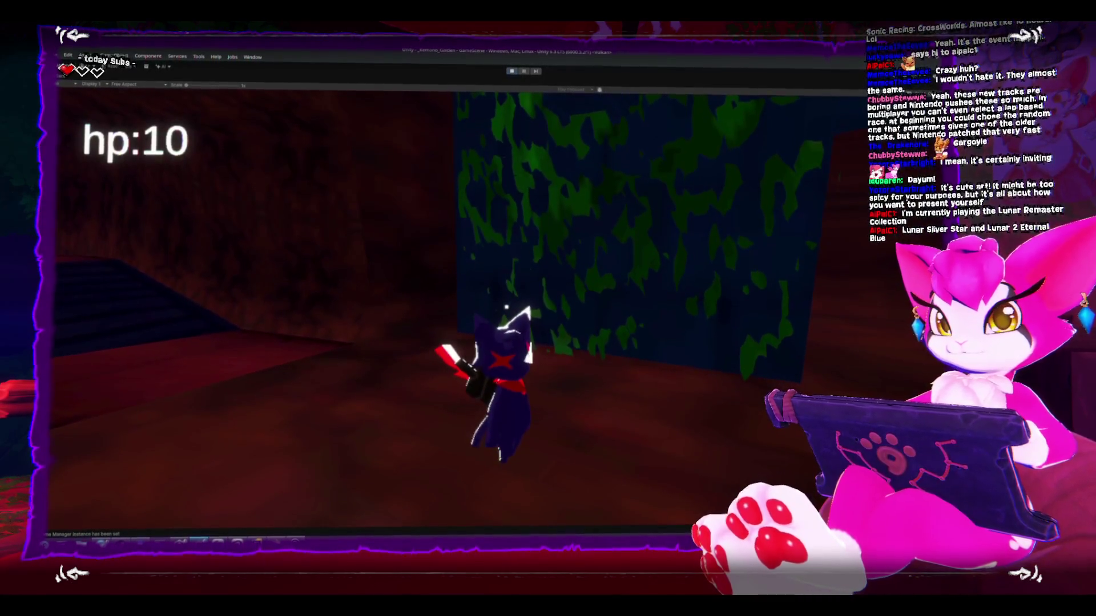
Step: Run the character past the skeleton, swing the blade, and head down the dark corridors
key("d")
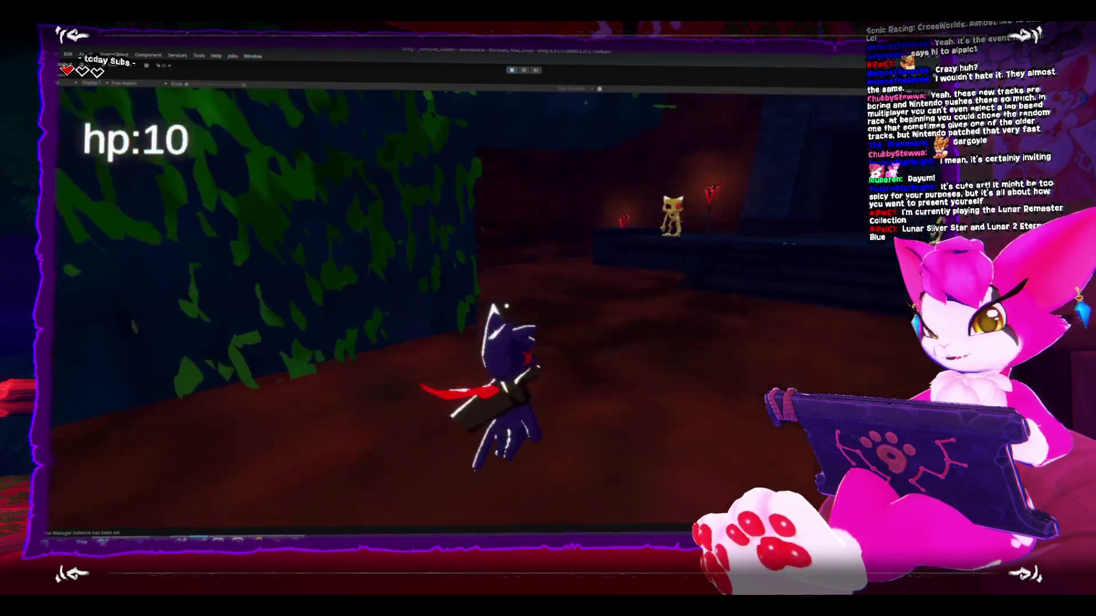
key("w")
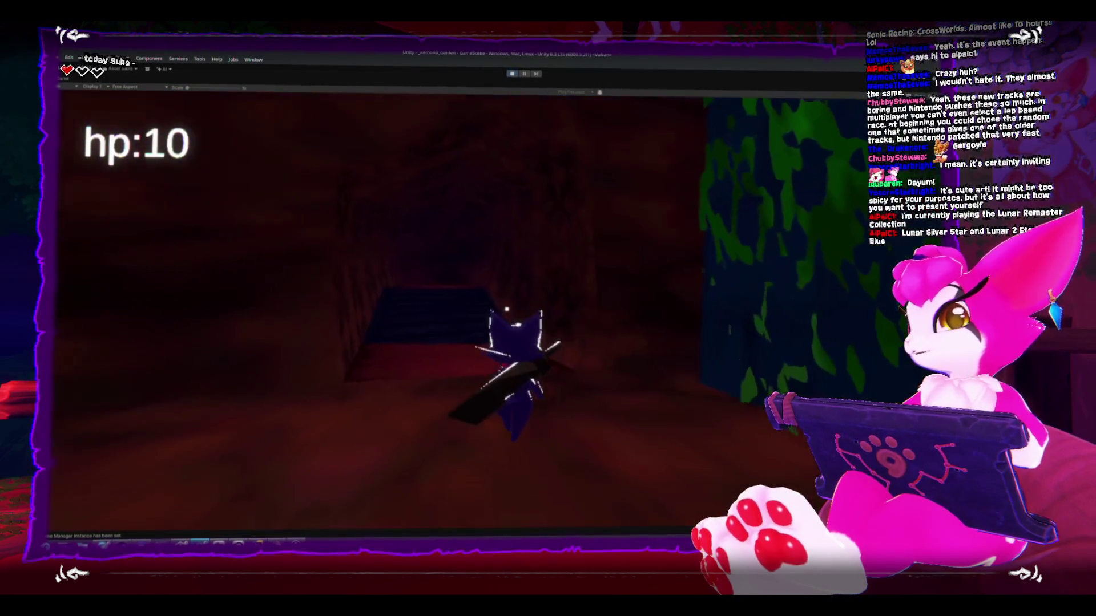
key("s")
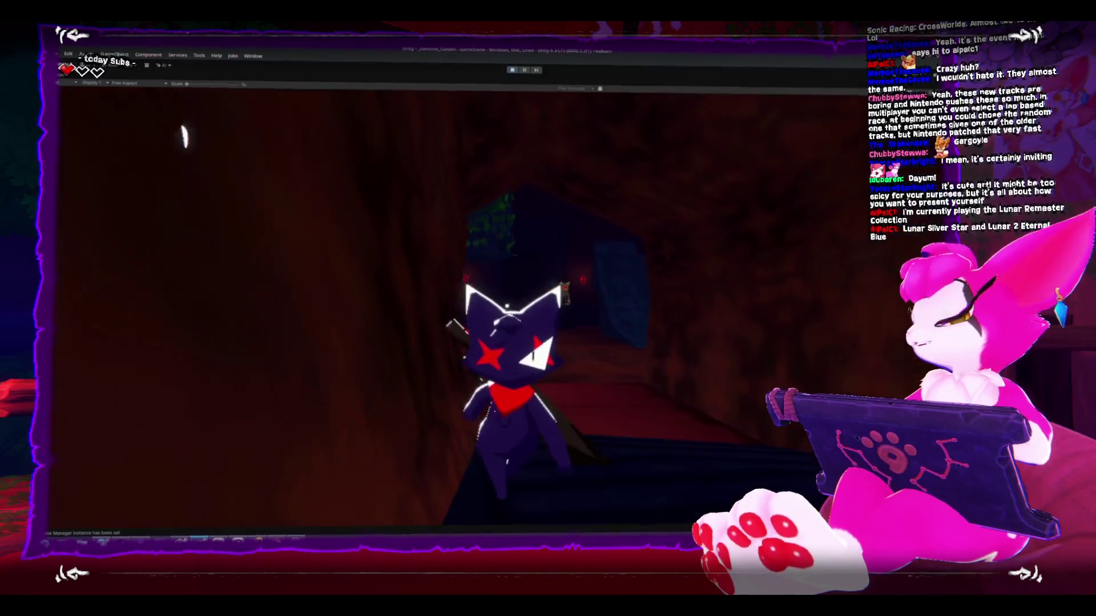
key("w")
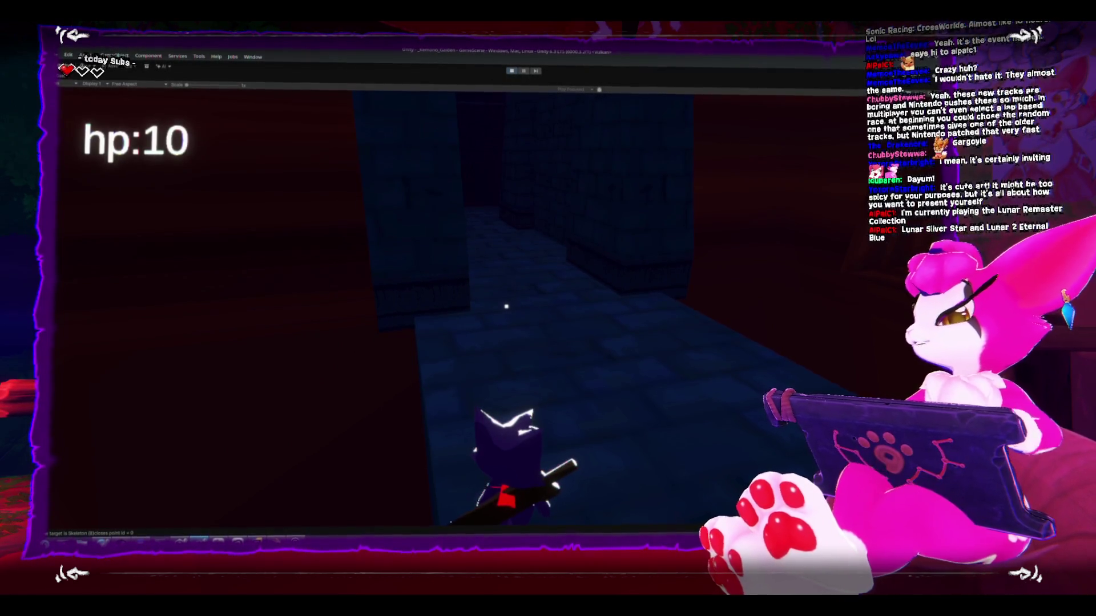
Step: Turn the character to face down the tiled stone corridor toward the red-lit chamber
key("a")
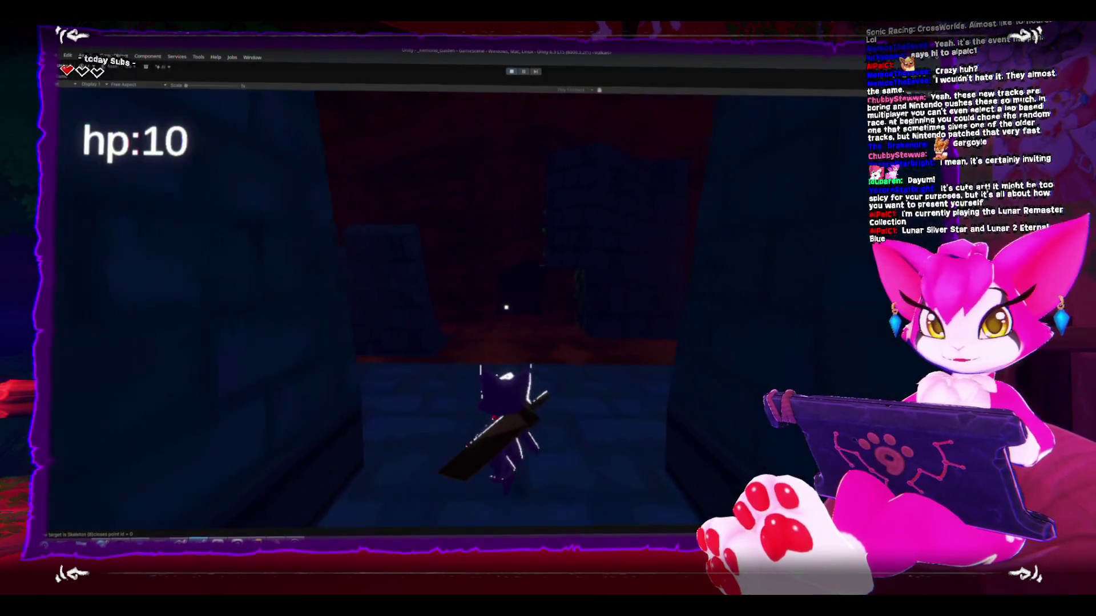
Step: Walk the character into the red-lit chamber by the moss-covered wall, facing the torch-lit doorway
key("s")
key("w")
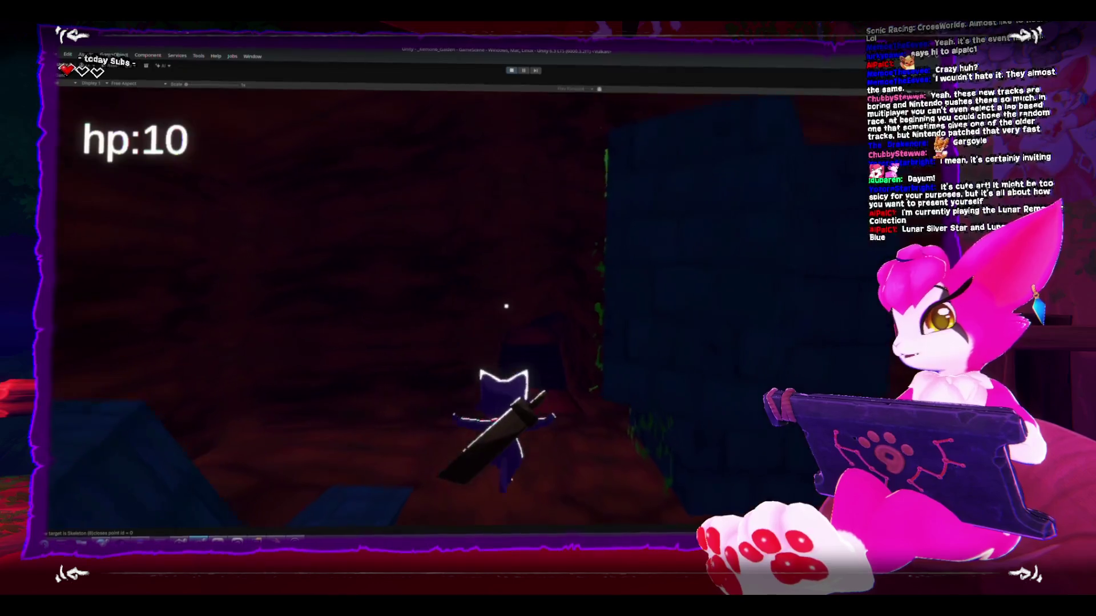
key("s")
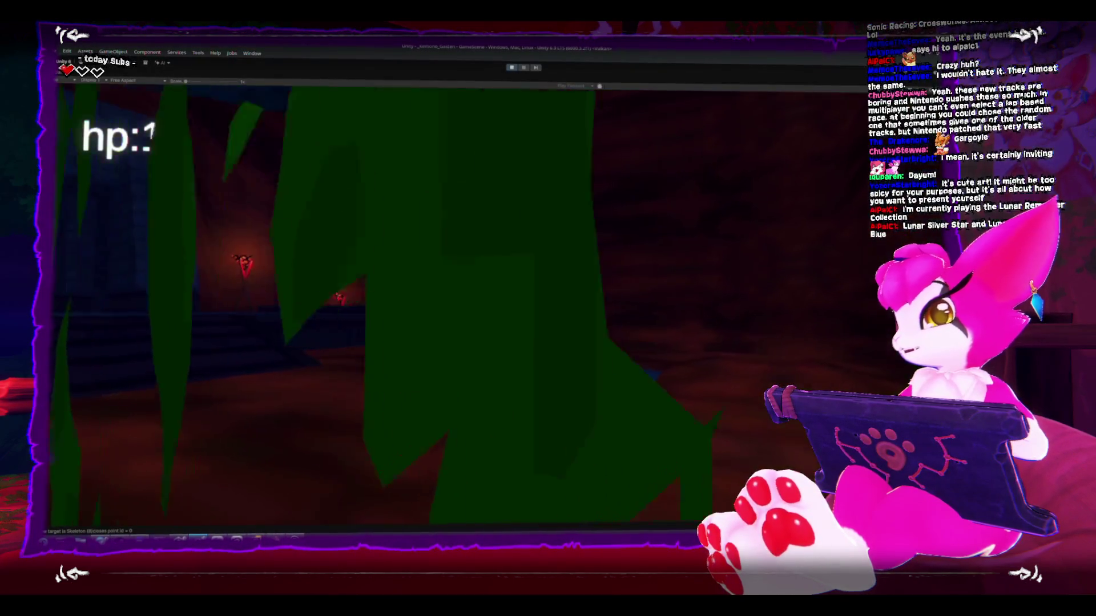
key("w")
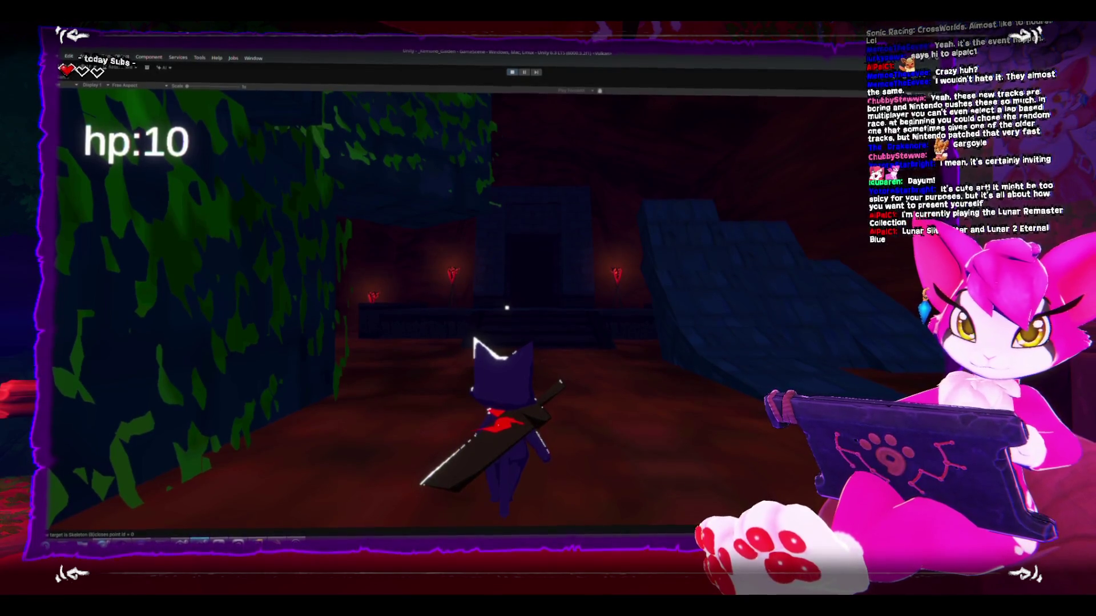
Step: Walk the character up the stairs, through the doorway and on into the red-curtained room
key("w")
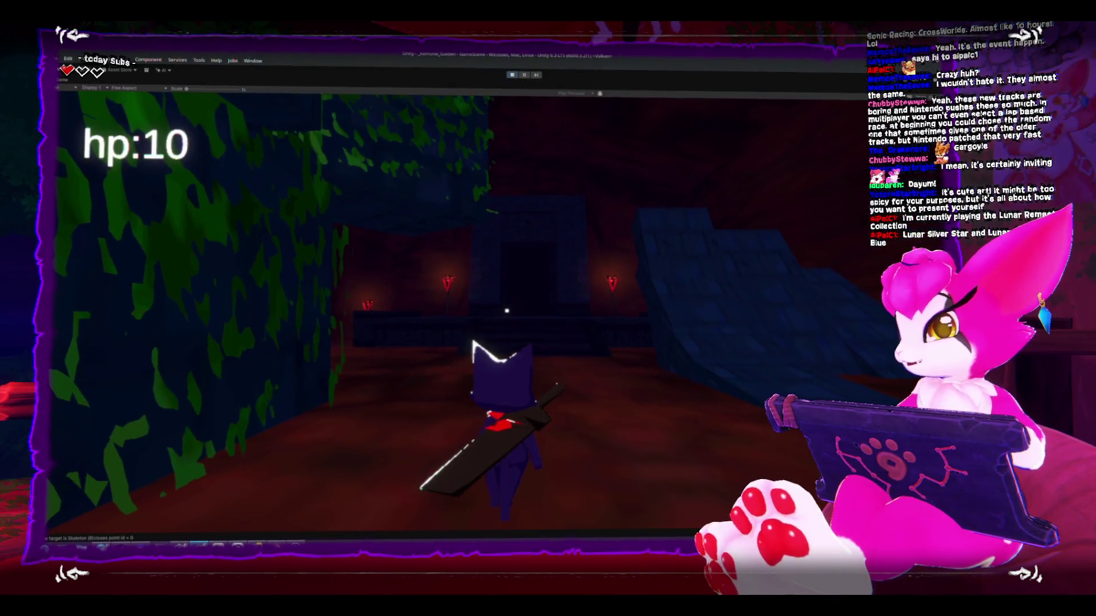
key("w")
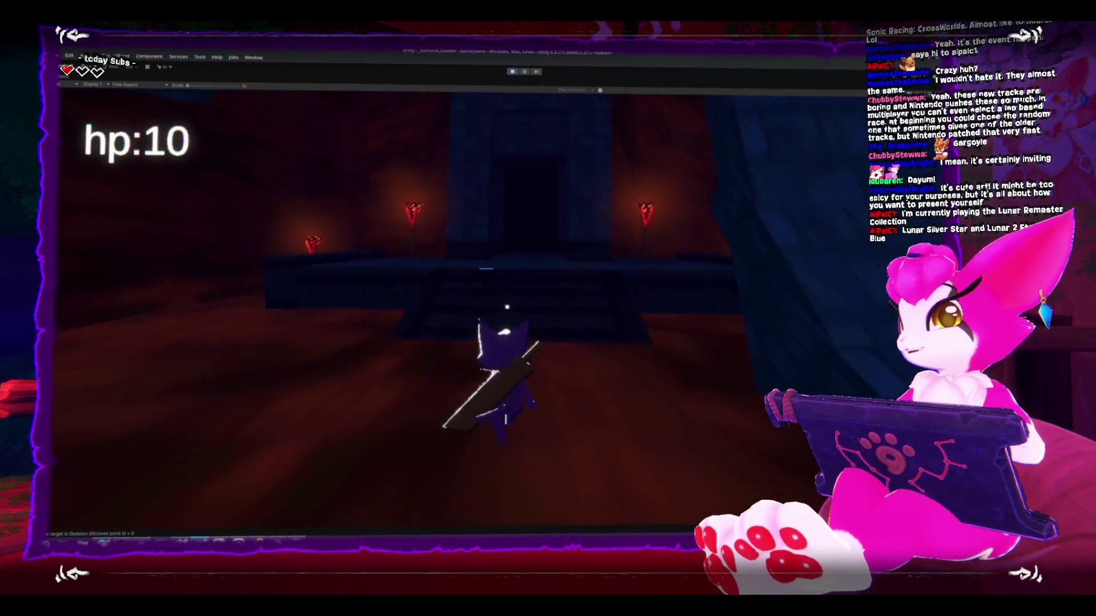
key("w")
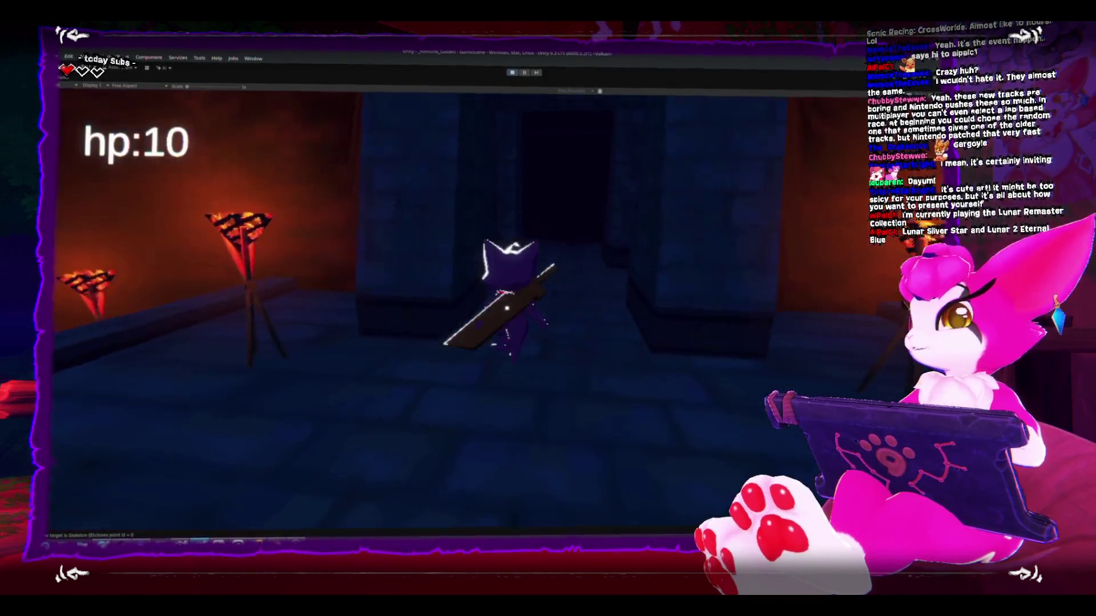
key("s")
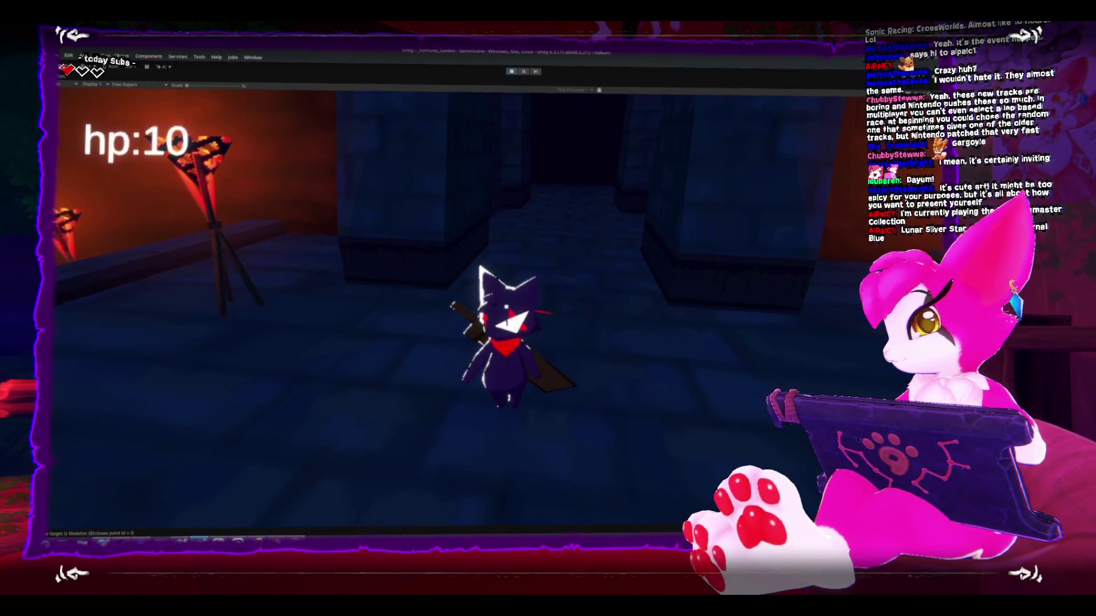
key("w")
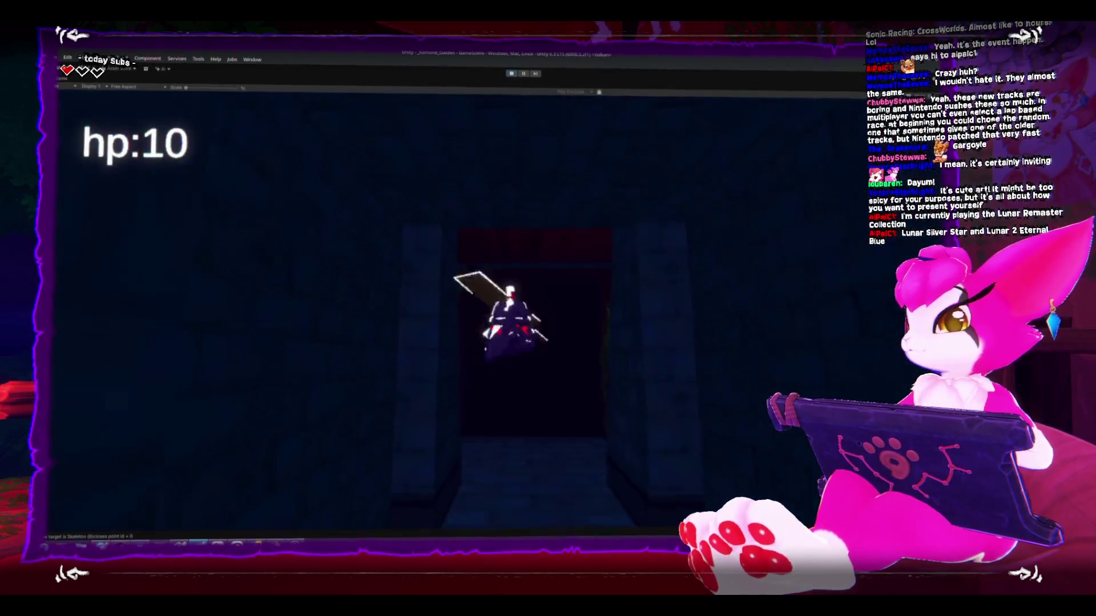
key("w")
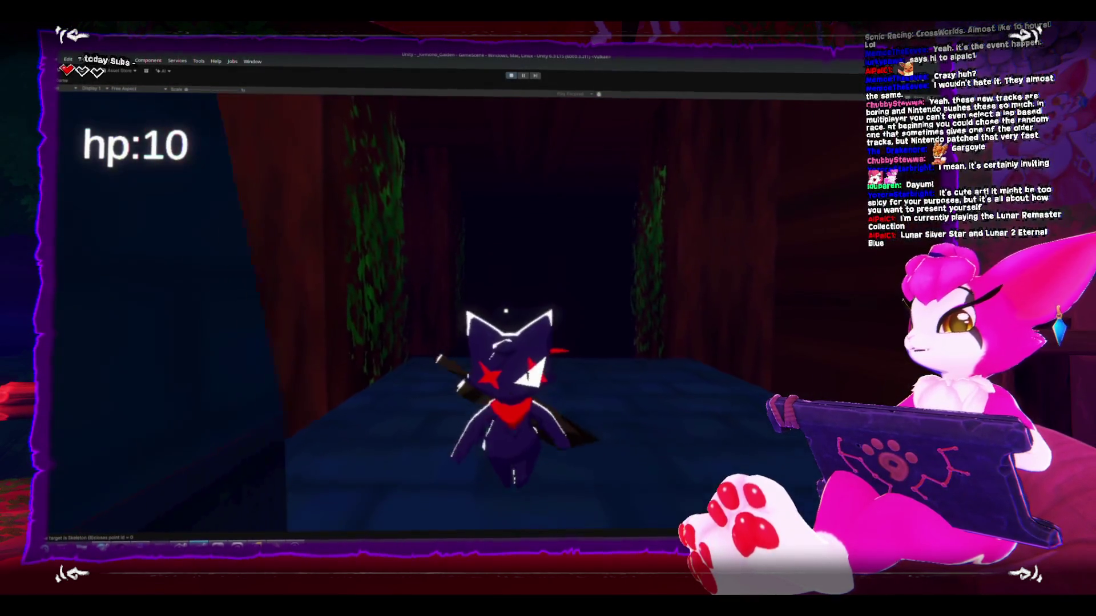
key("w")
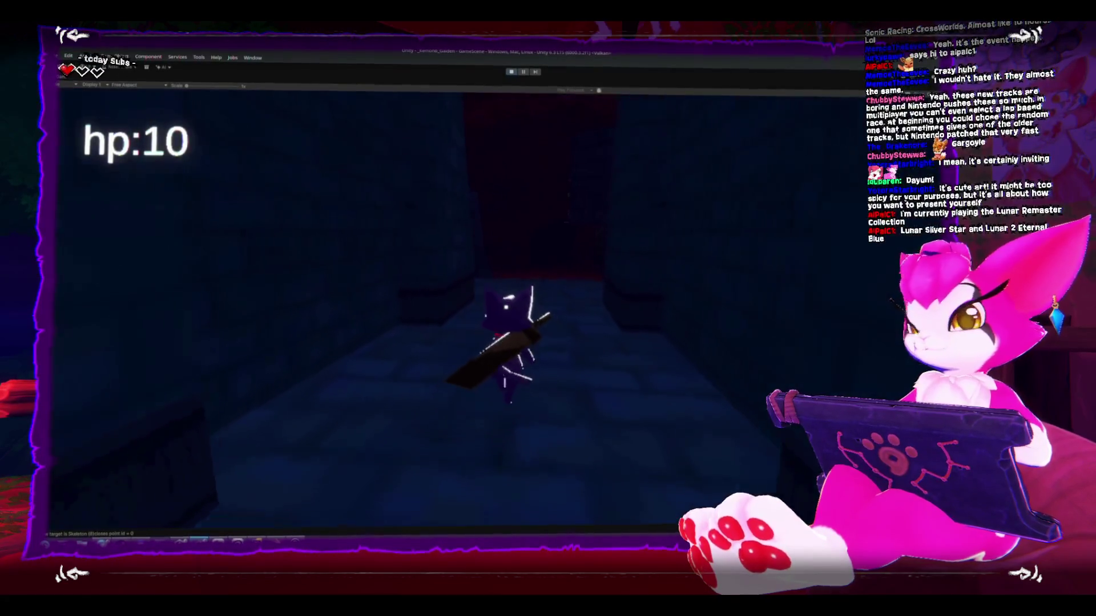
key("w")
Step: Swing the sword, head toward the torch-lit stairway, and pause on the Game Menu
left_click(505, 309)
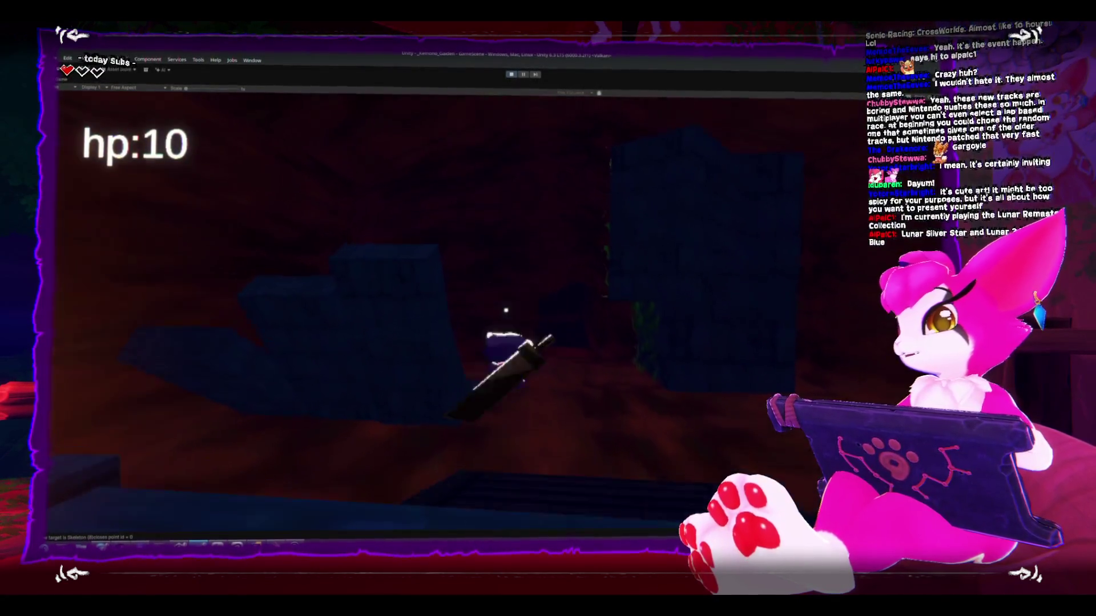
key("s")
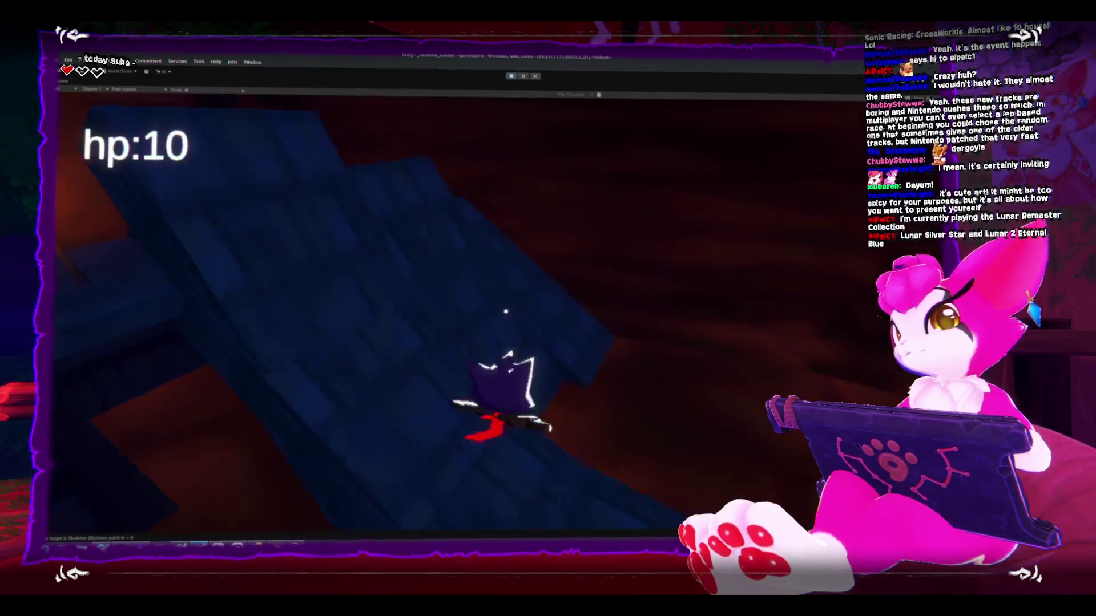
key("w")
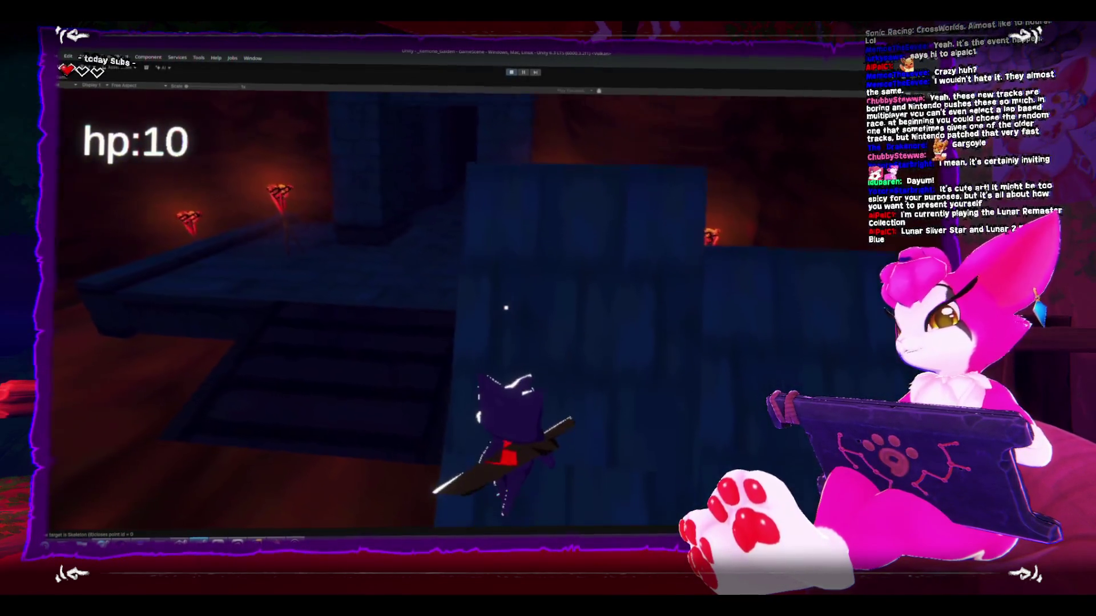
key("w")
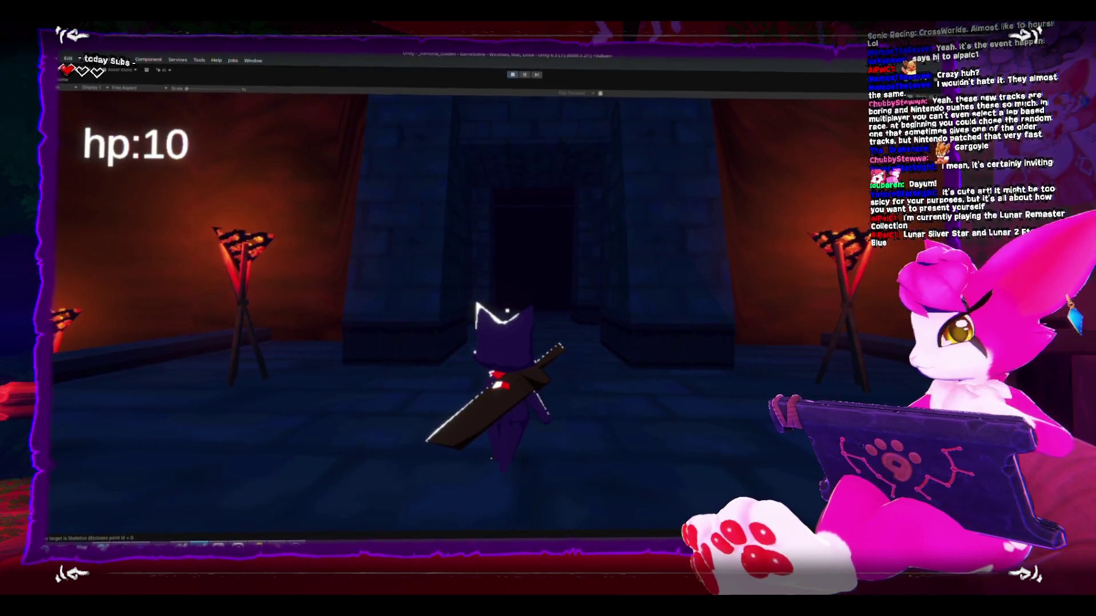
key("w")
key("Escape")
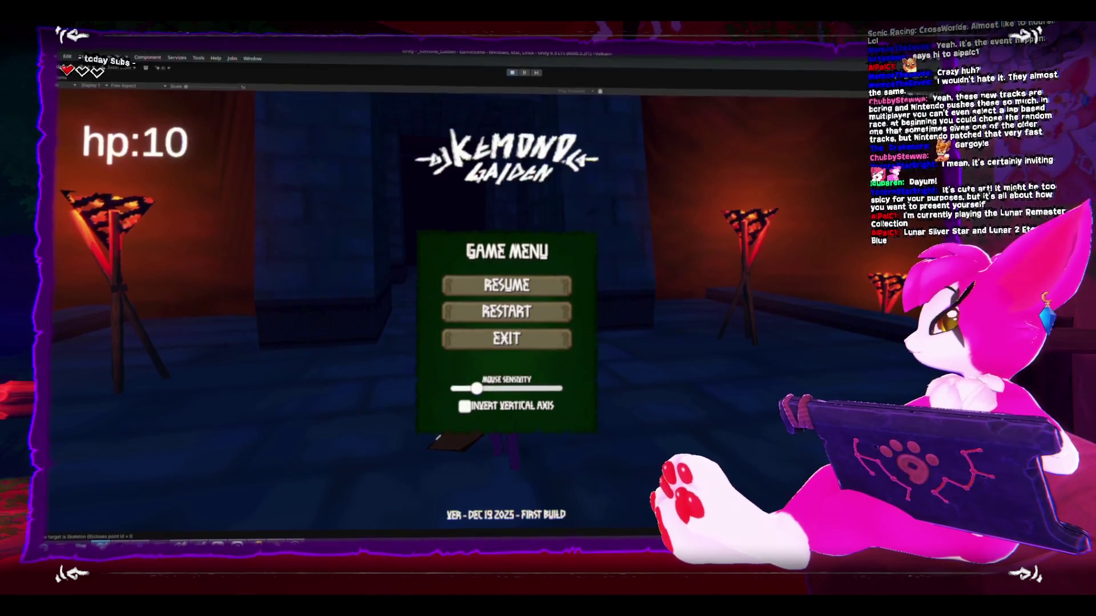
Step: Drag the Bluesky profile window to the centre of the screen over the paused game
mouse_move(628, 237)
left_mouse_down()
mouse_move(355, 139)
mouse_move(367, 129)
mouse_move(393, 147)
left_mouse_up()
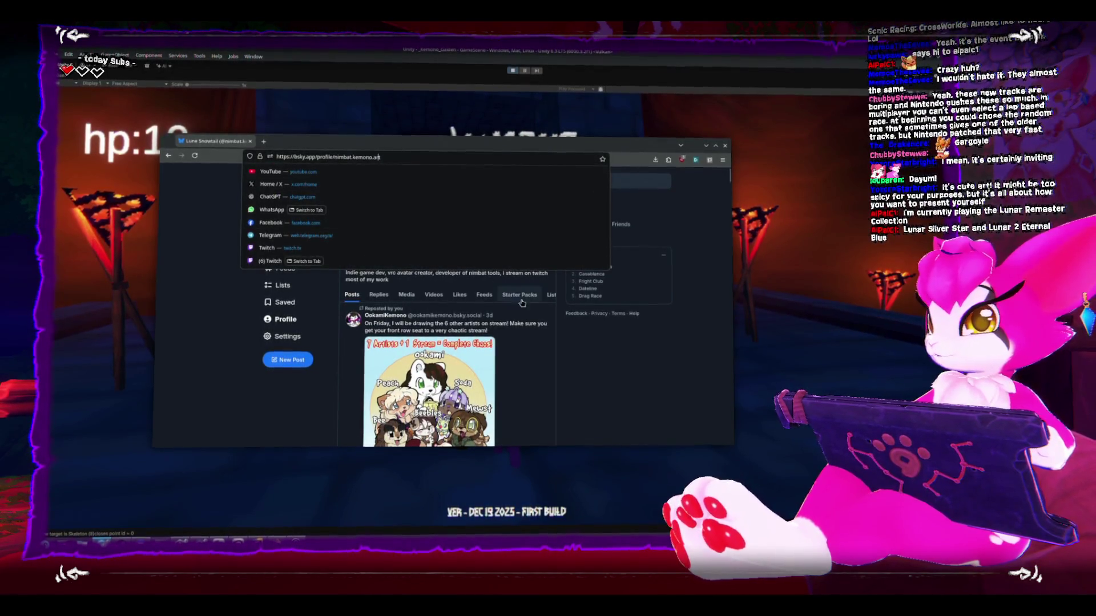
Step: Inspect the Bluesky profile handle, then switch away so the Game Menu shows again
left_click(673, 383)
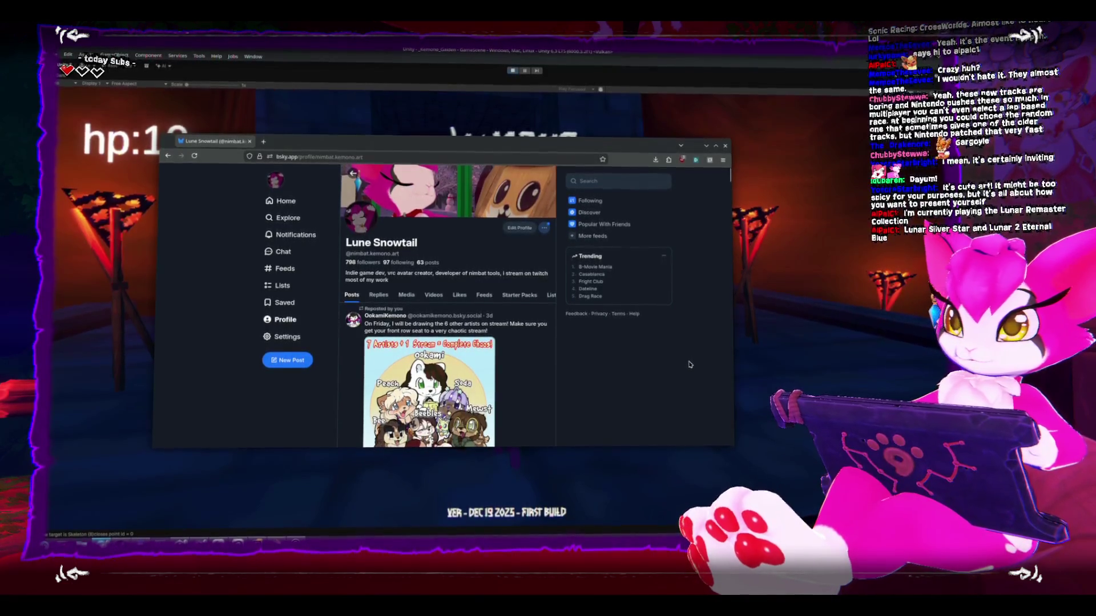
double_click(378, 251)
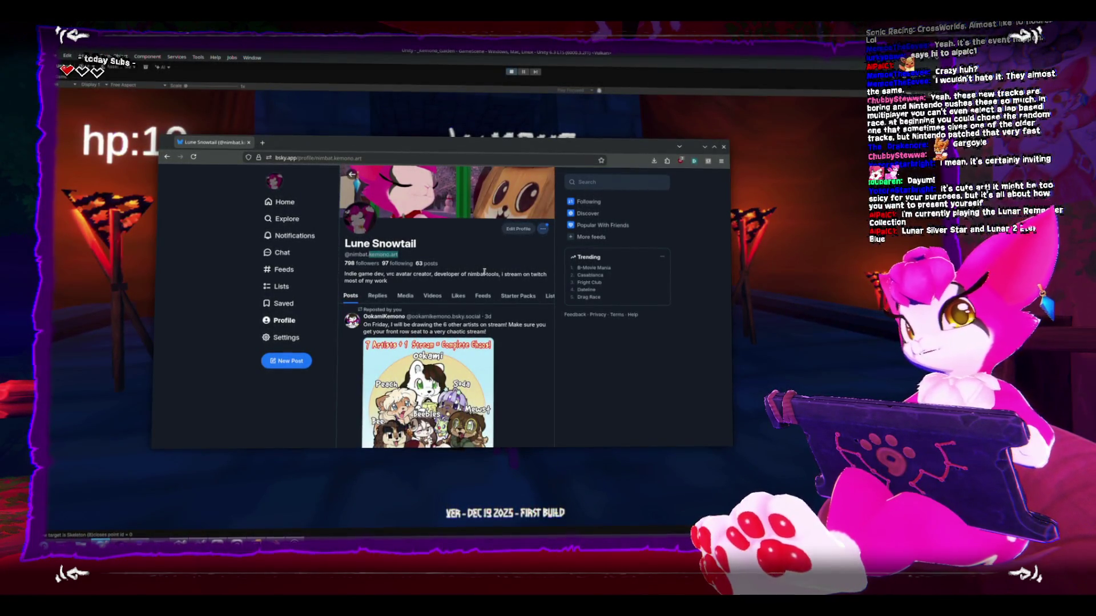
left_click(457, 259)
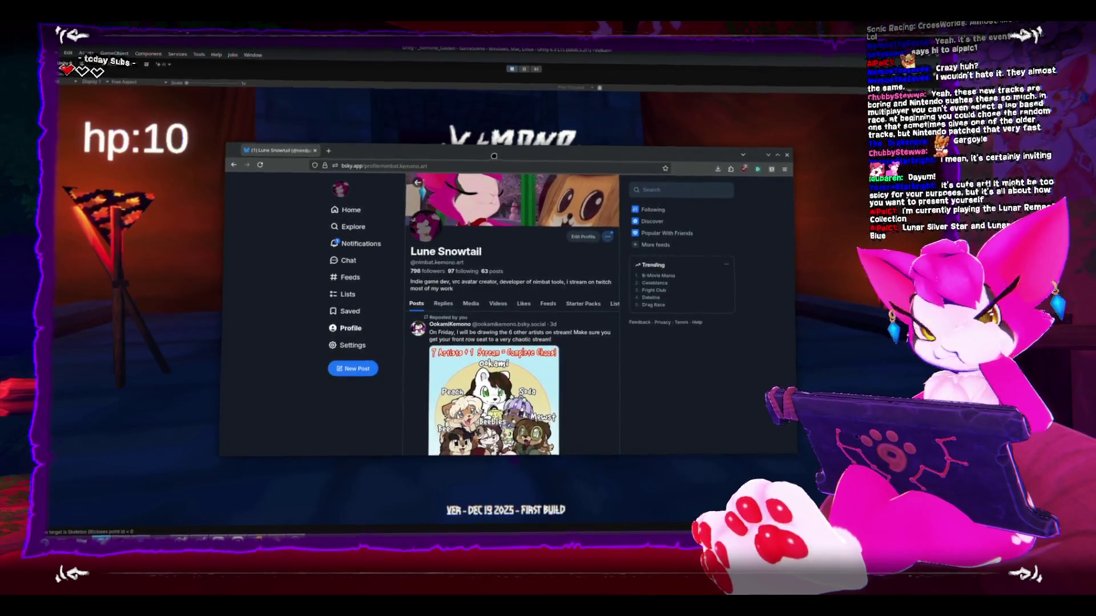
mouse_move(493, 156)
left_mouse_down()
mouse_move(691, 158)
mouse_move(465, 140)
left_mouse_up()
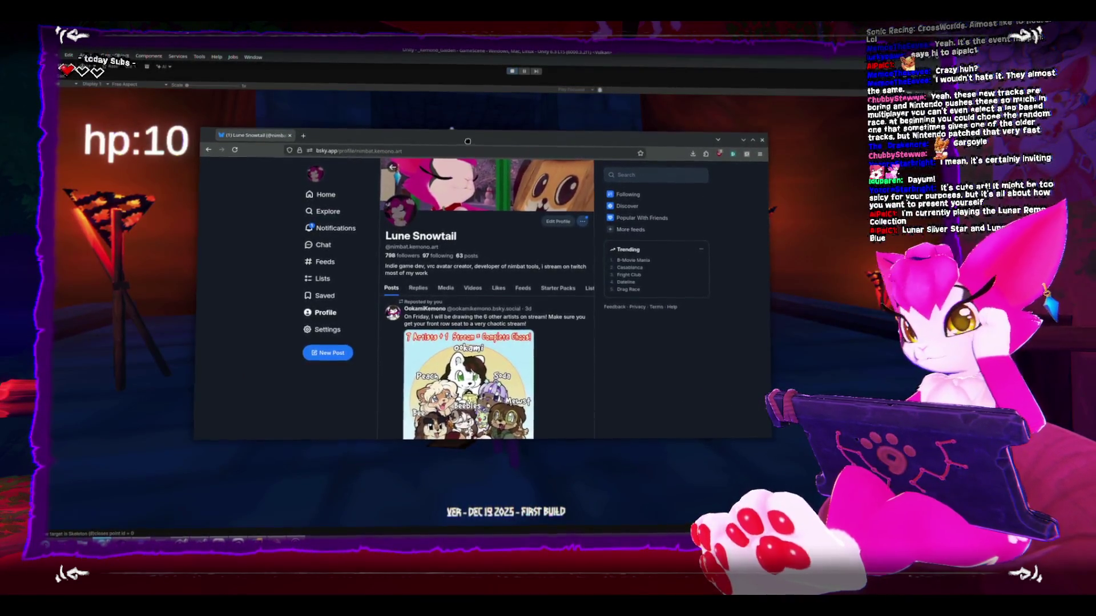
key("alt+Tab")
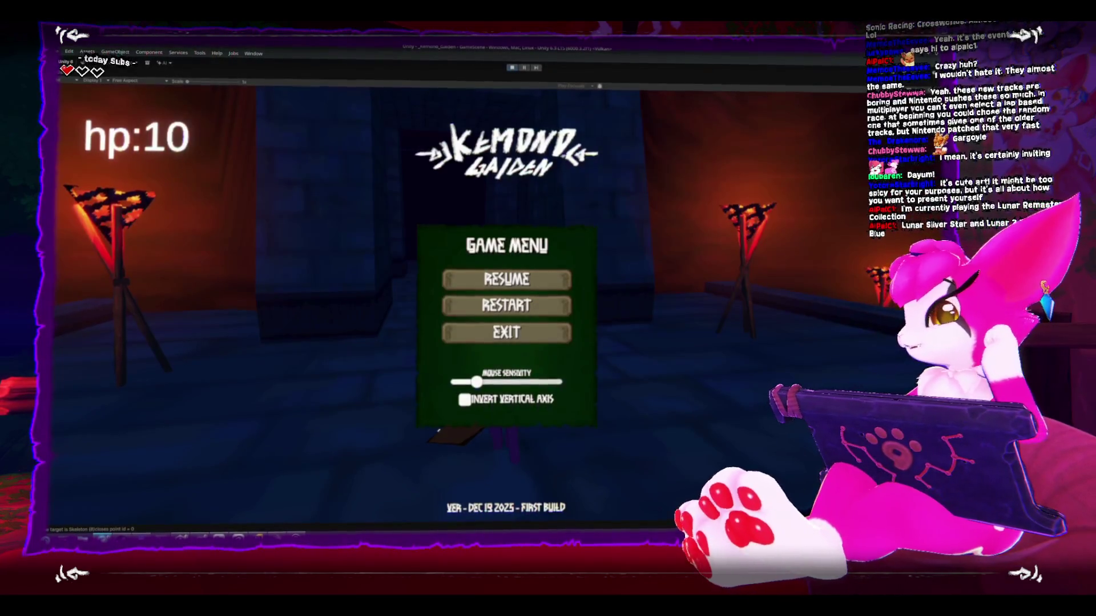
Step: Resume play, swing the sword down the dark corridor, and enter the red-curtained room with vines
left_click(559, 281)
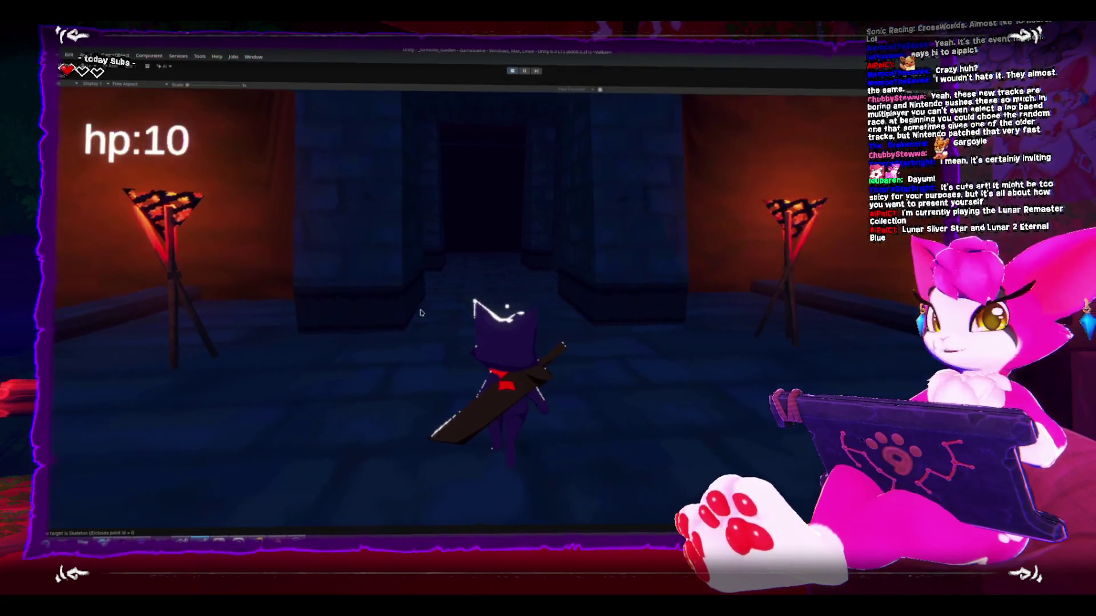
key("w")
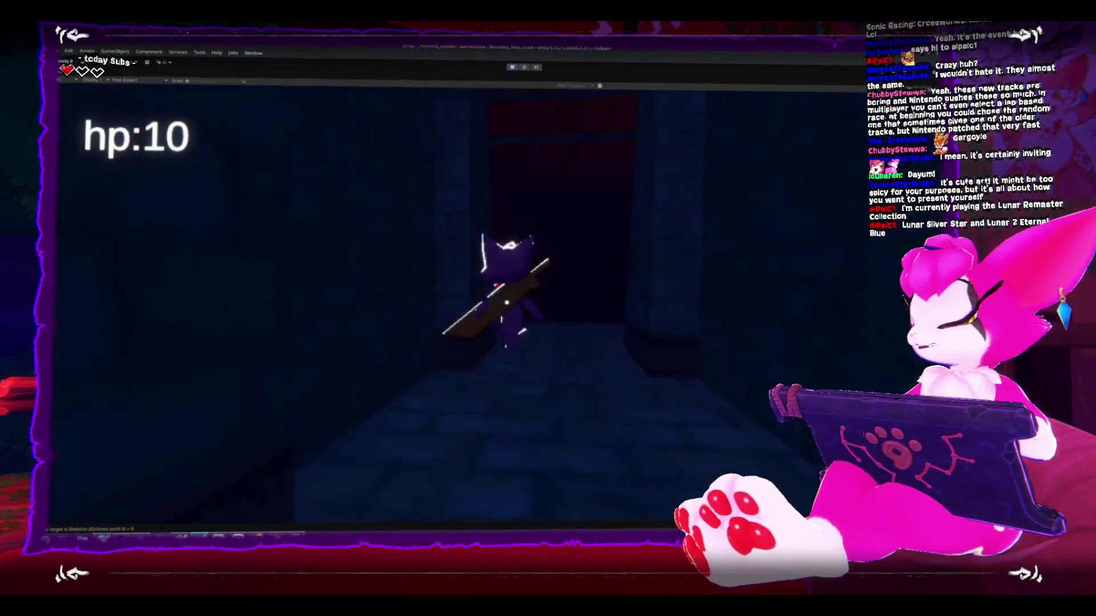
left_click(390, 294)
key("s")
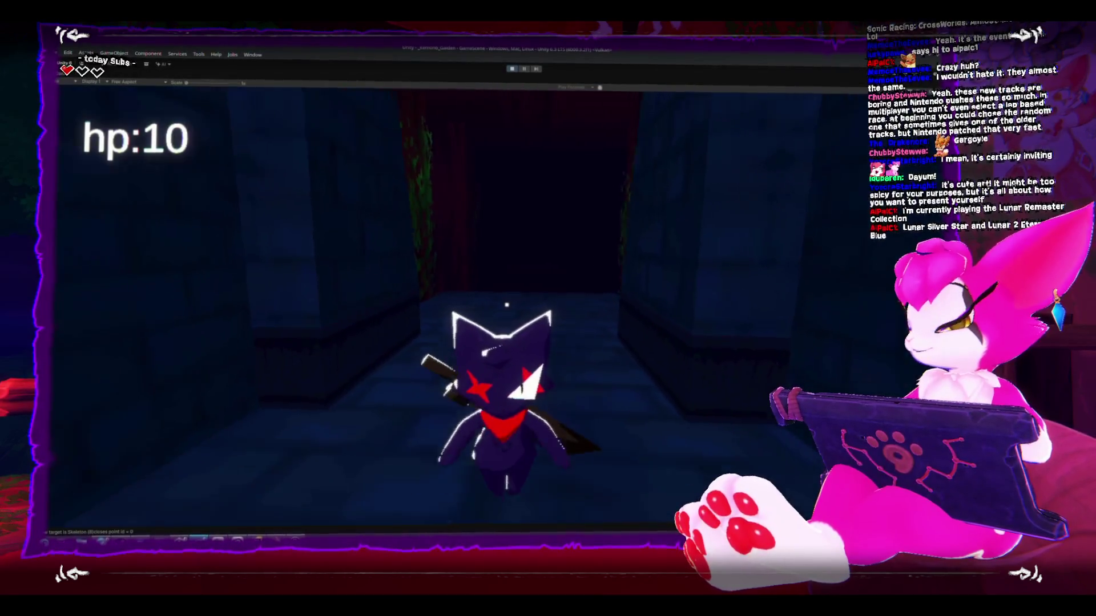
key("w")
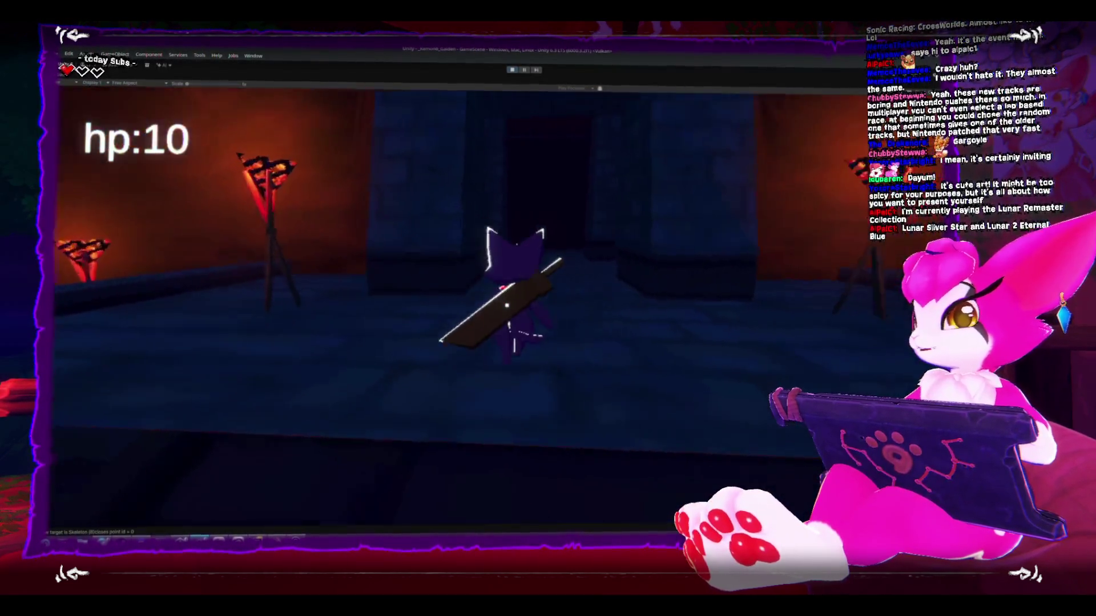
key("w")
left_click(506, 306)
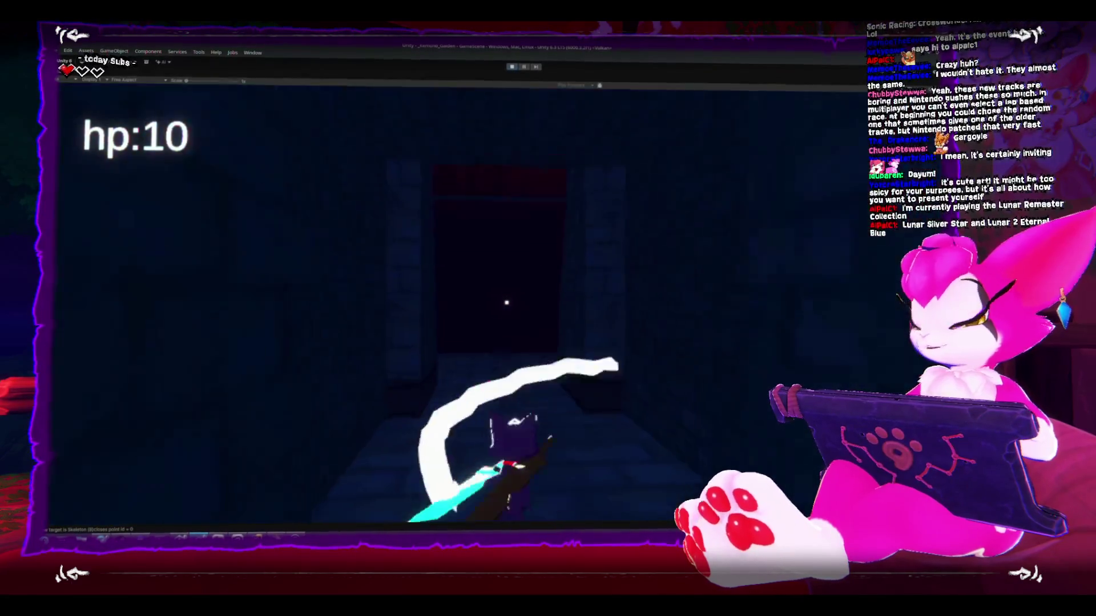
key("w")
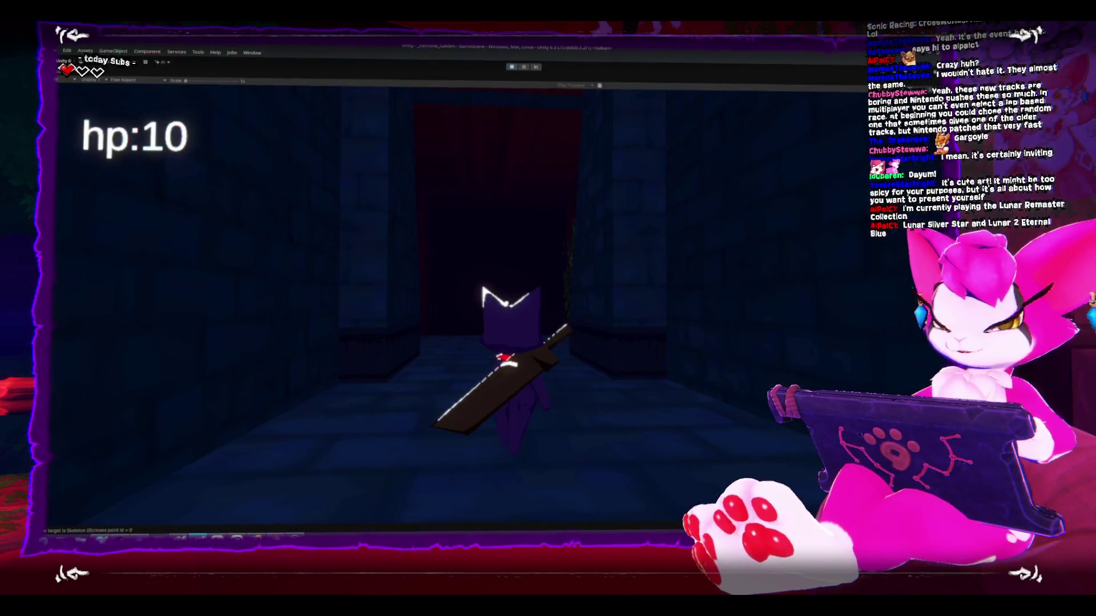
key("w")
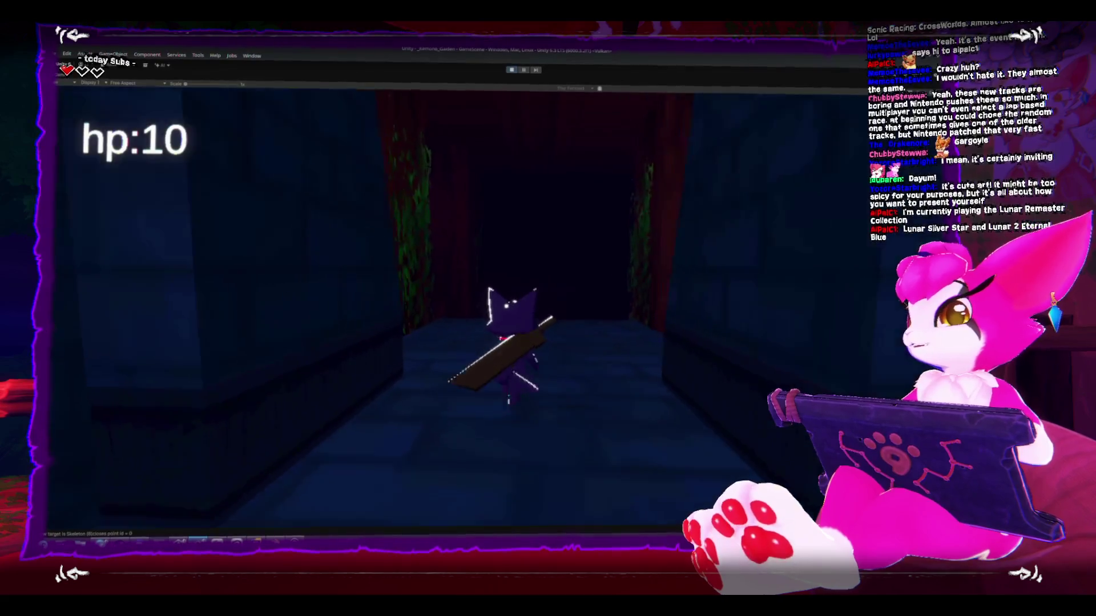
key("w")
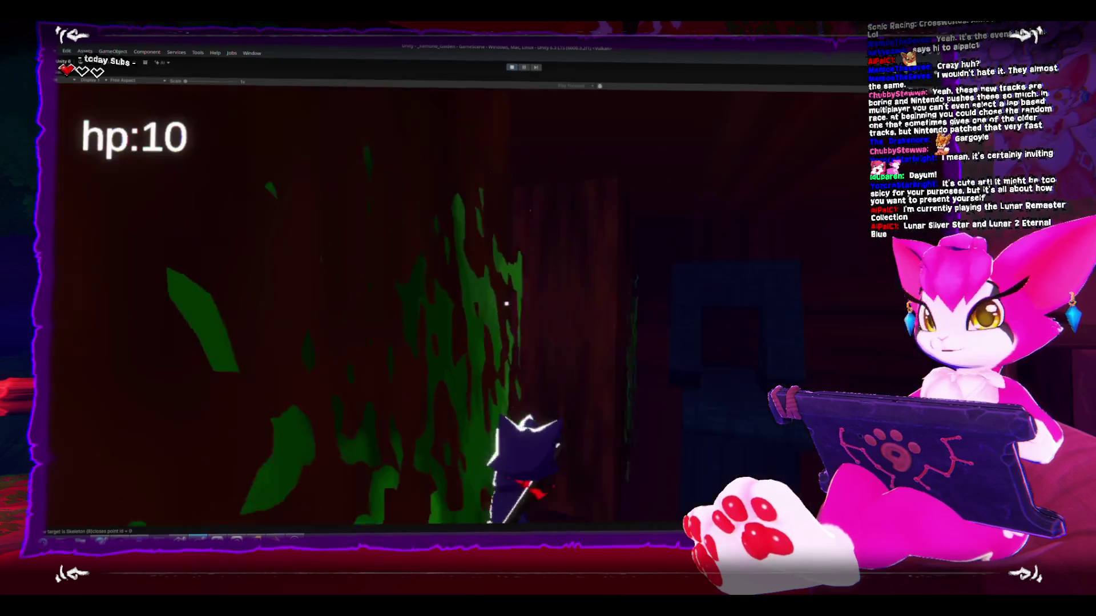
Step: Jump into the green vines, cross the blue platform and advance down the dark corridor
key("space")
key("w")
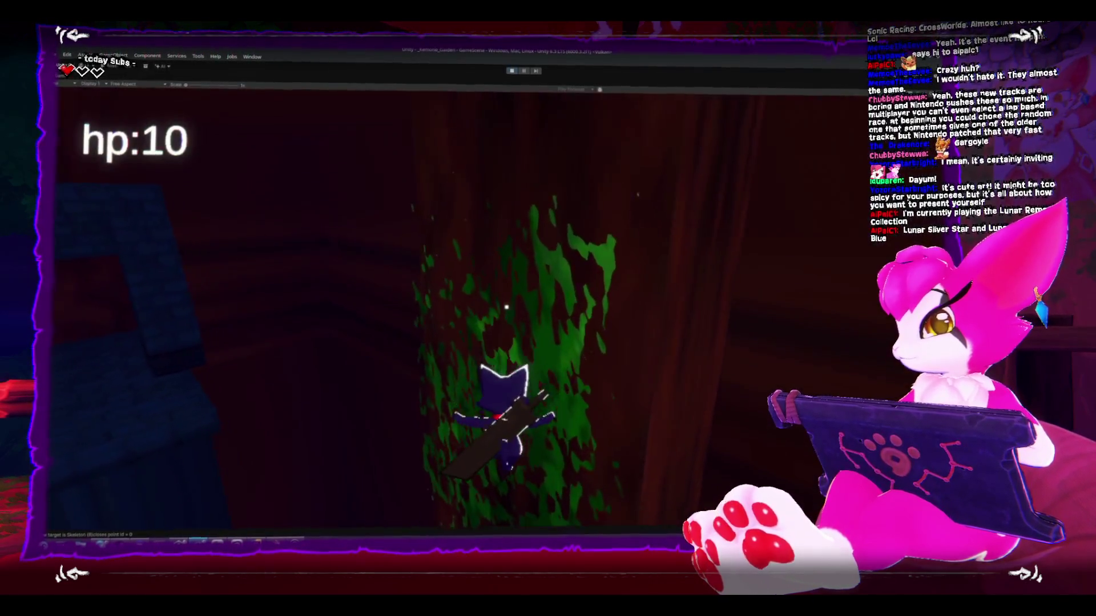
key("s")
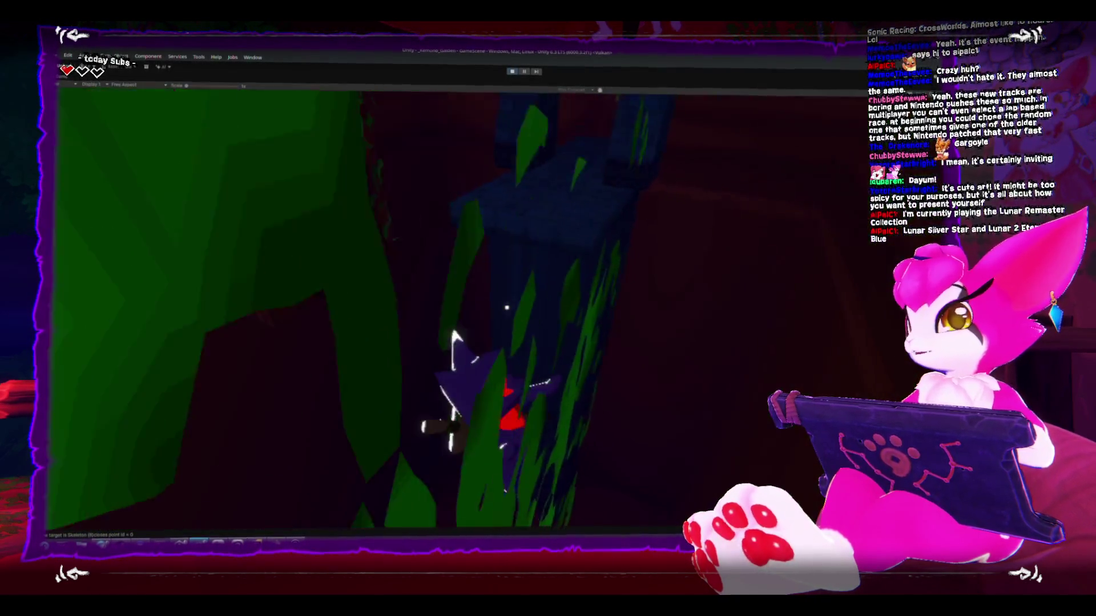
key("w")
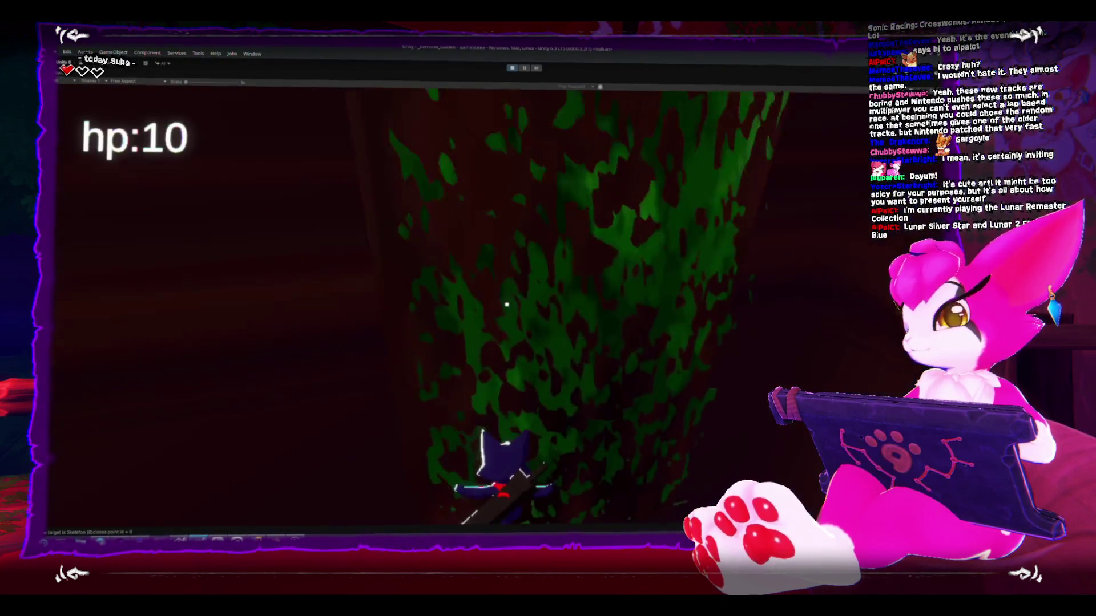
key("s")
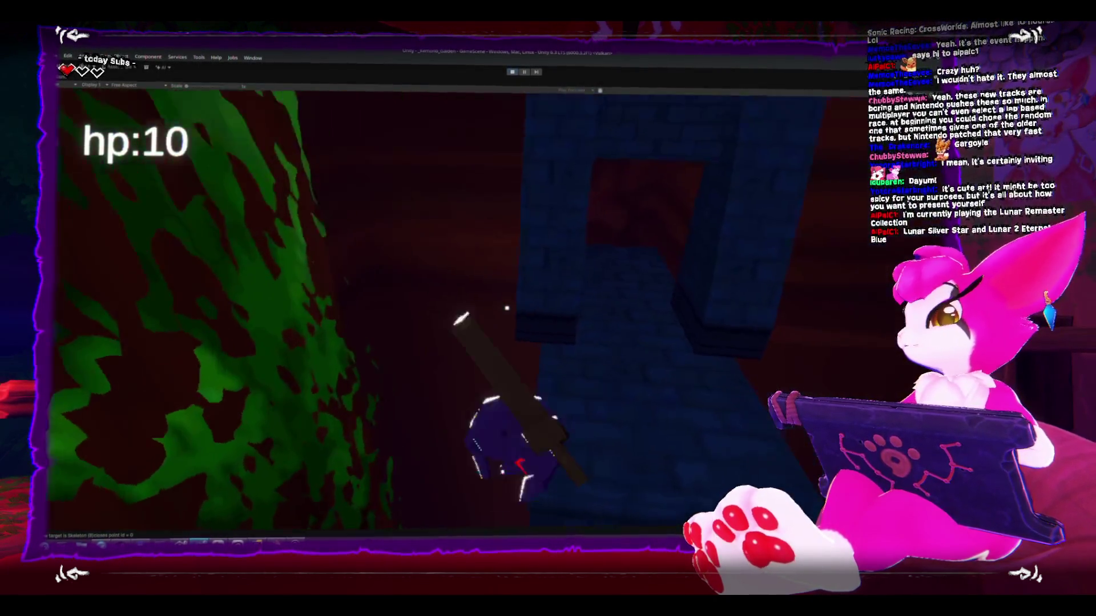
key("w")
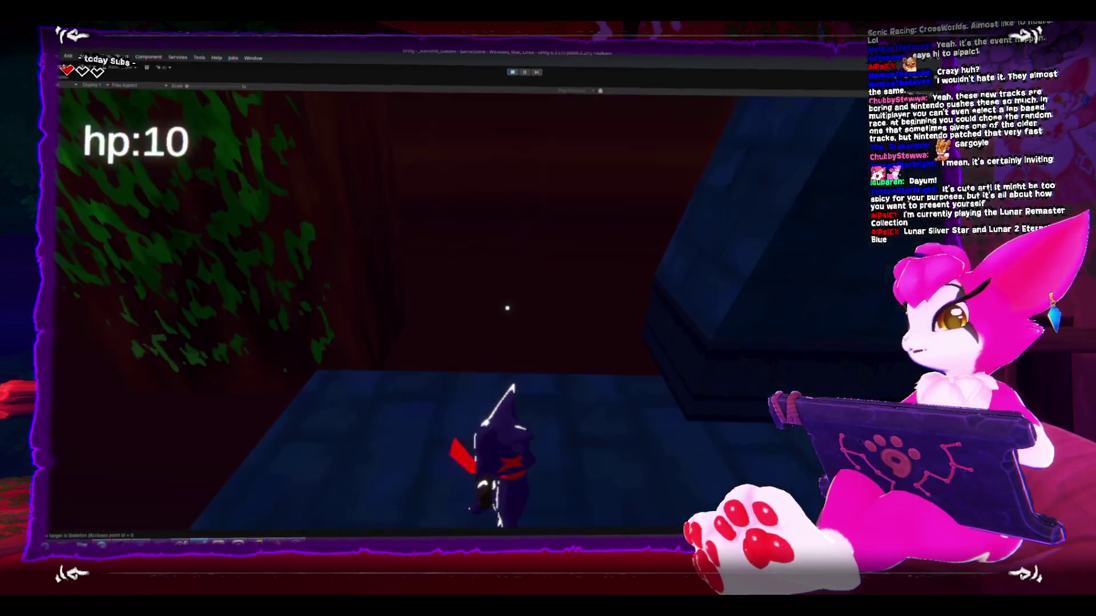
key("w")
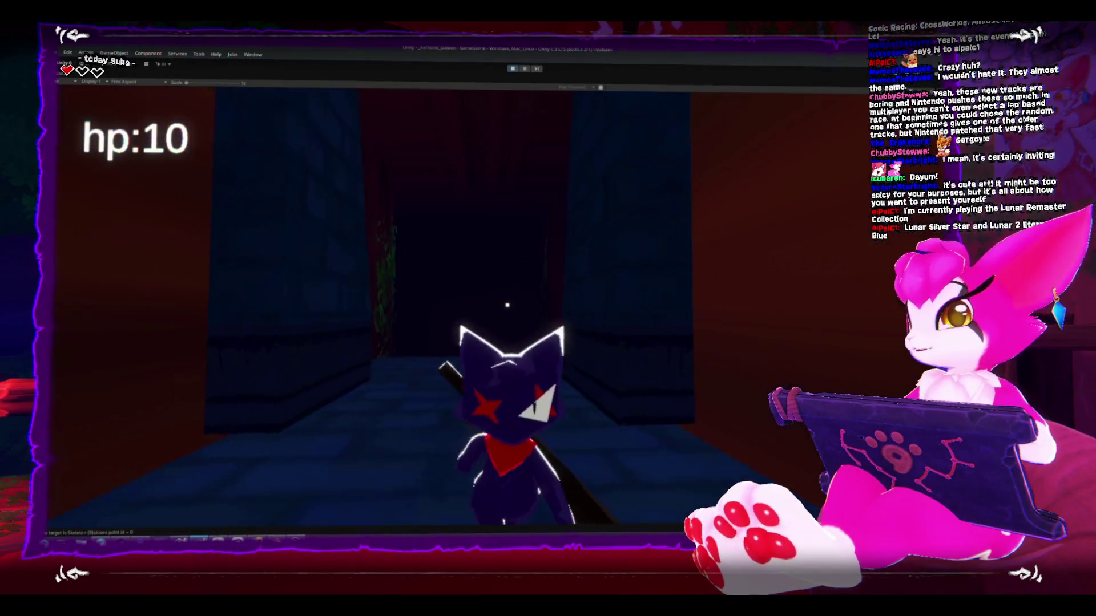
key("w")
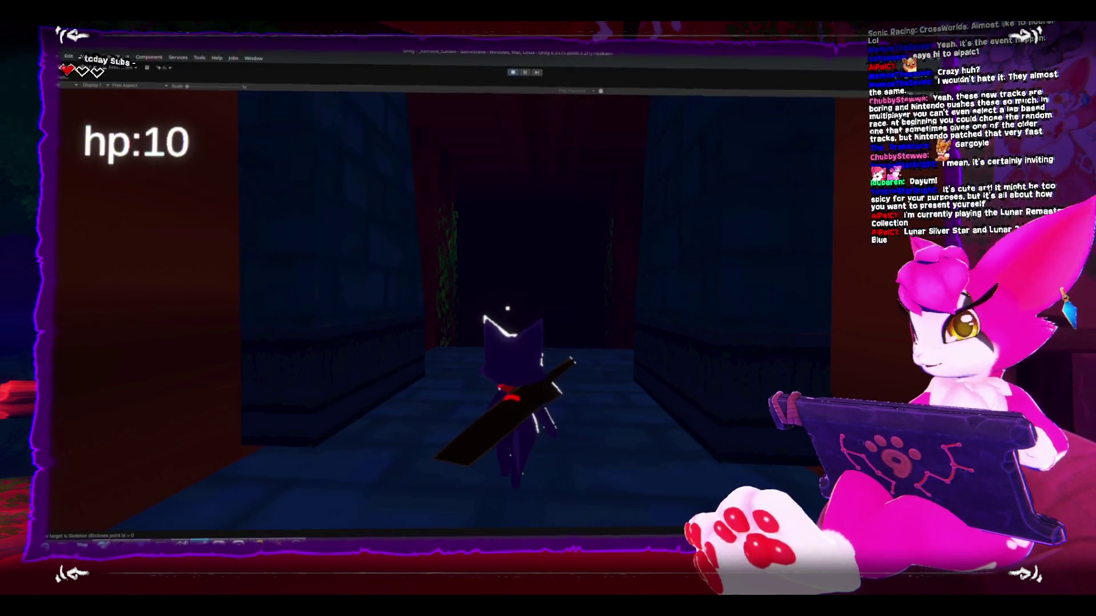
Step: Move back and forth along the vine-covered wall, then pause on the Game Menu
key("s")
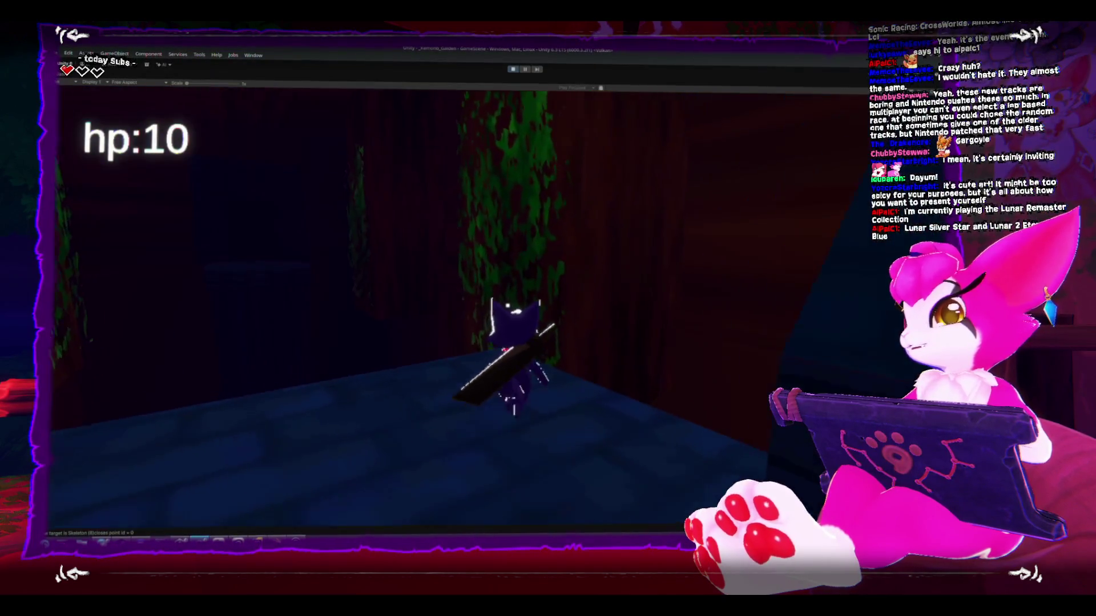
key("w")
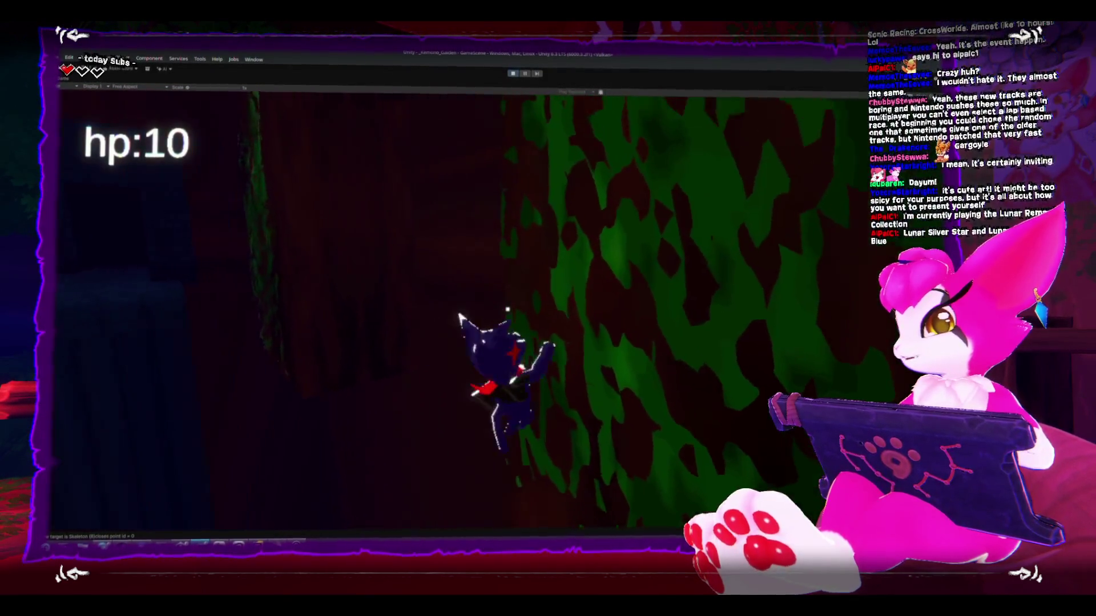
key("s")
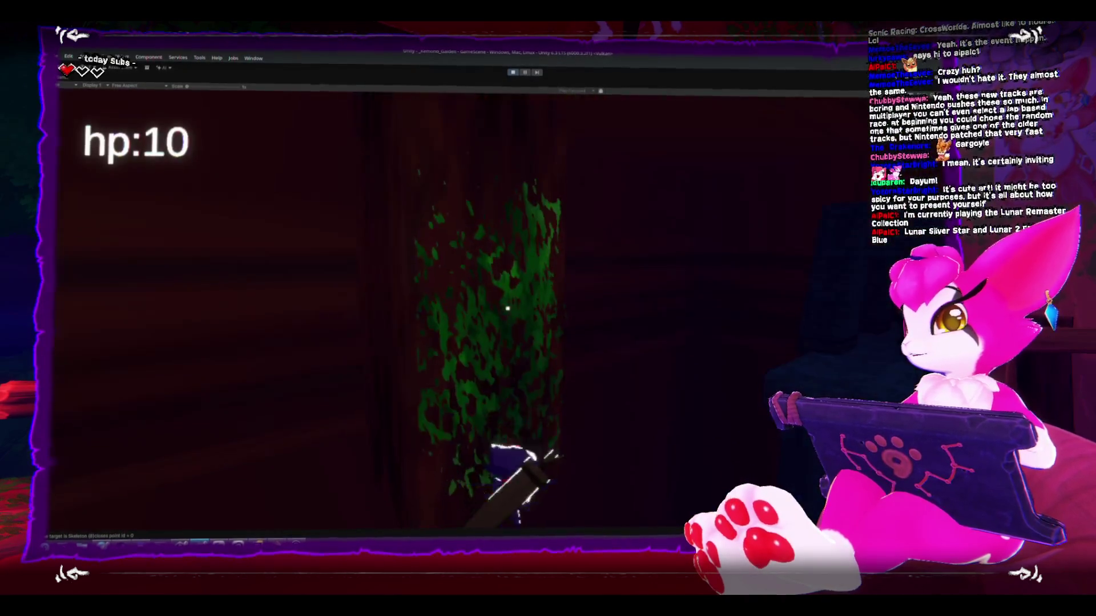
key("w")
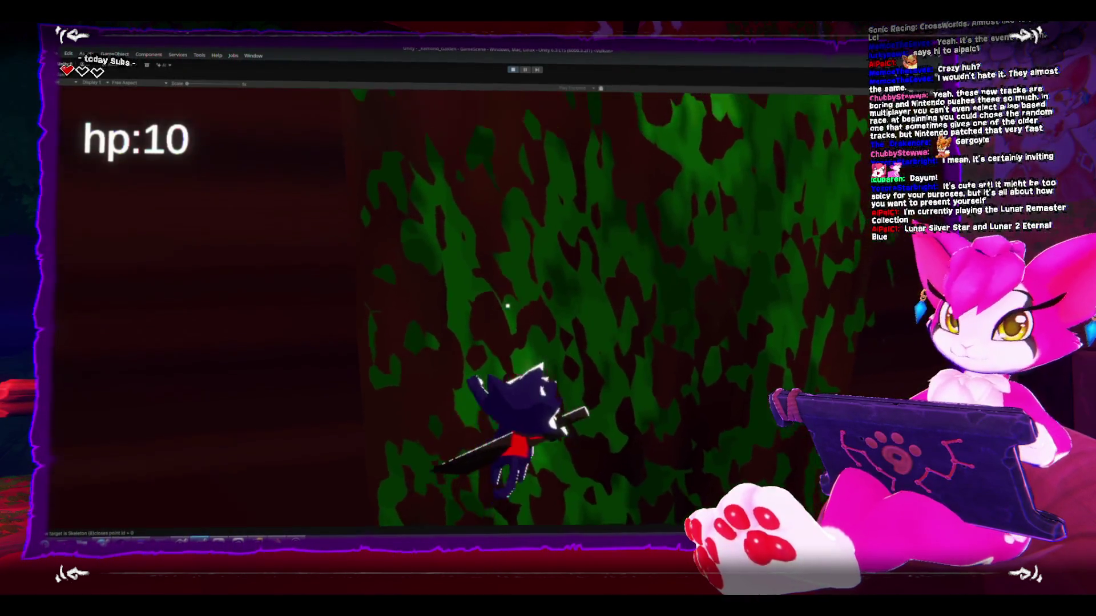
key("s")
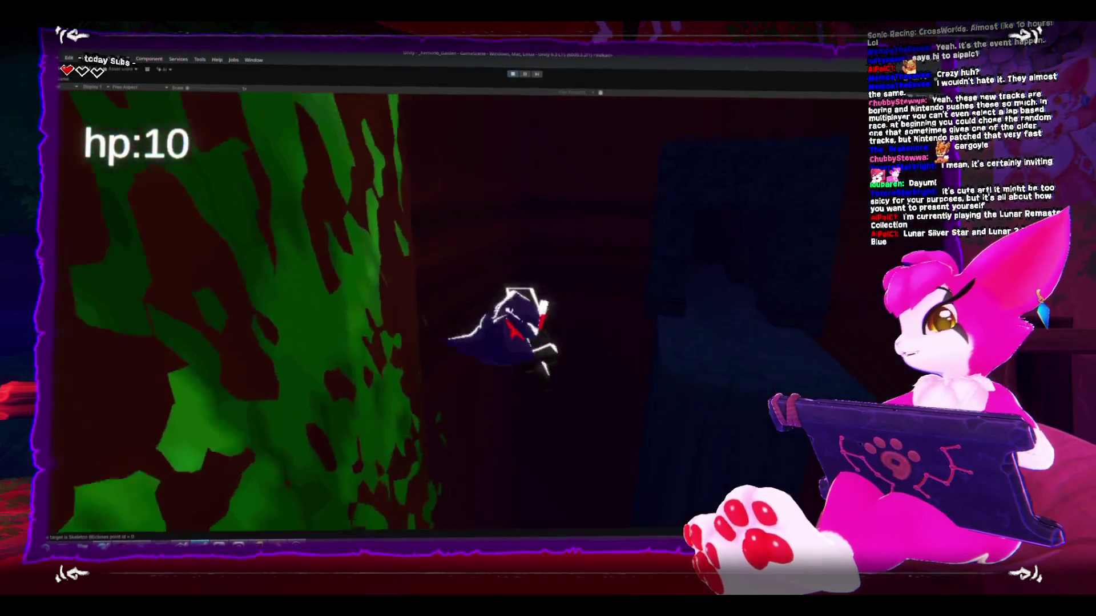
key("w")
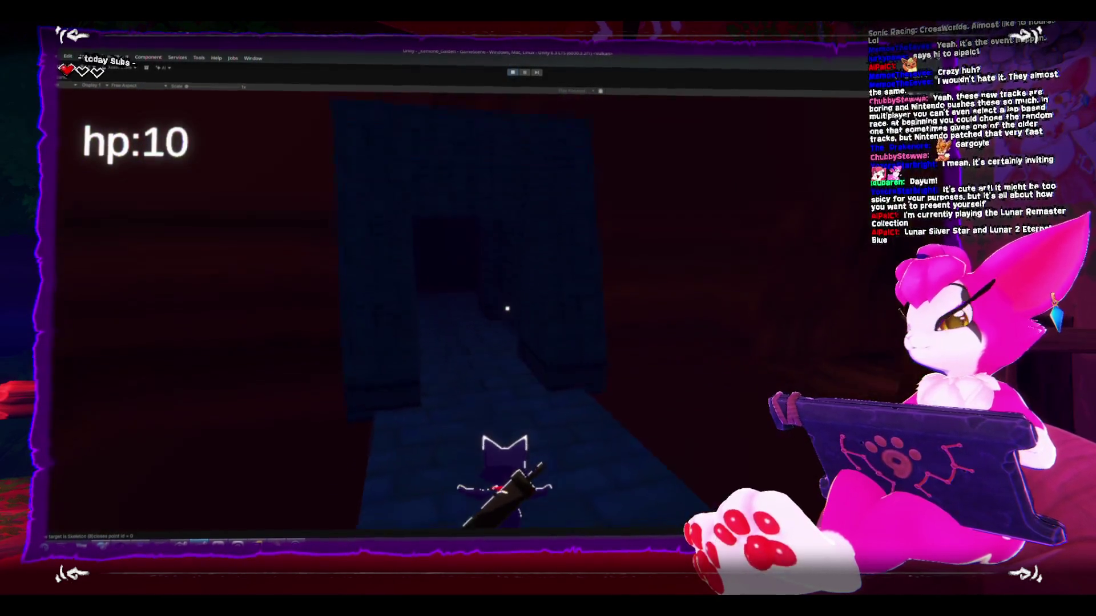
key("Escape")
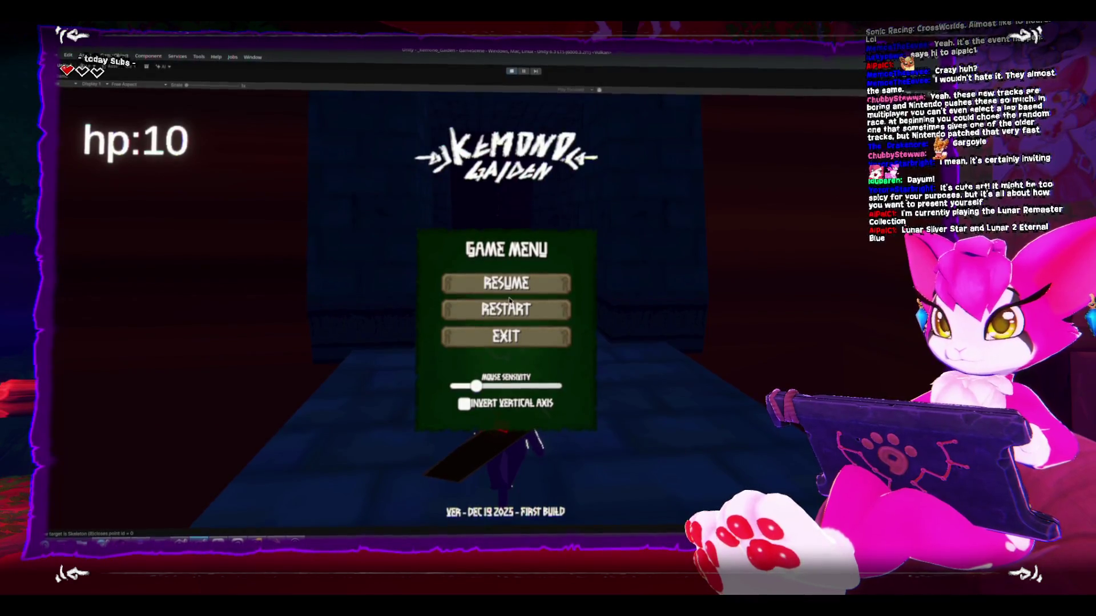
Step: Resume, walk to the torch-lit doorway, re-pause, and bring up the Unity Scripting API page
key("Escape")
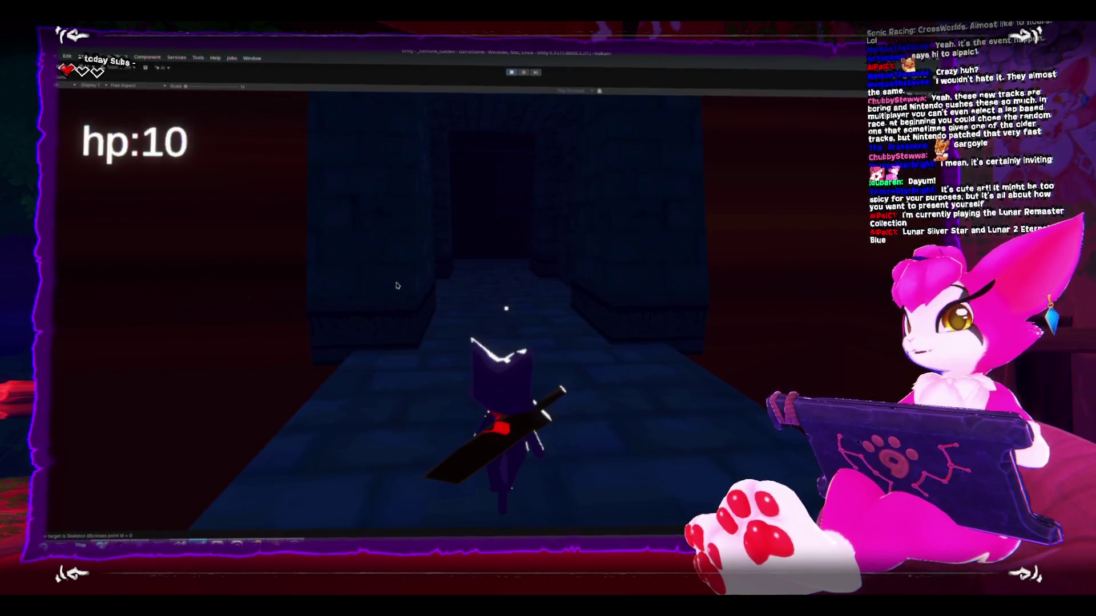
key("w")
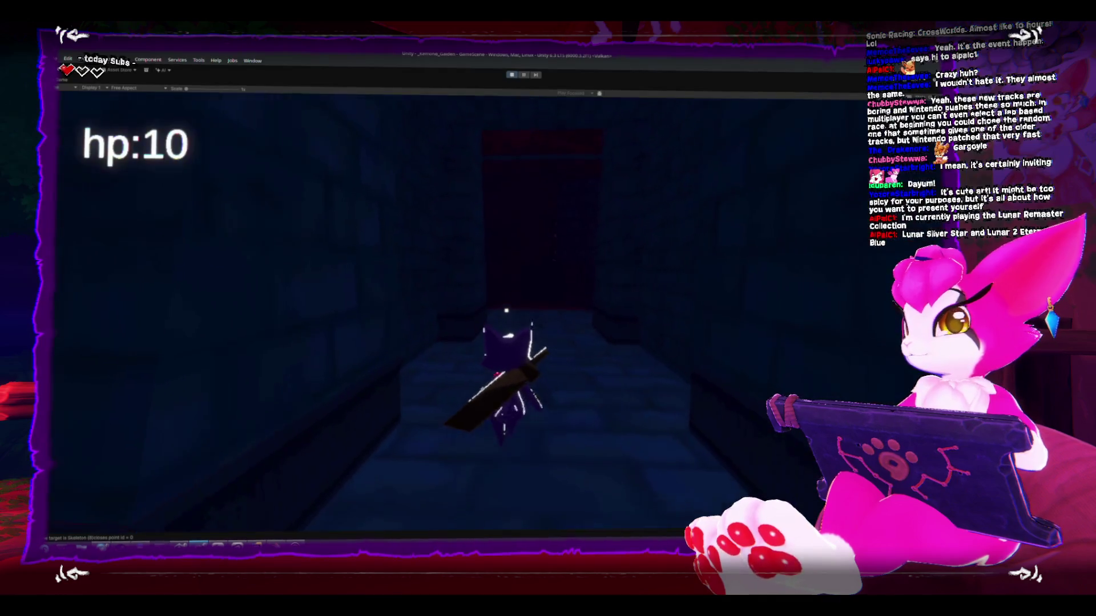
key("s")
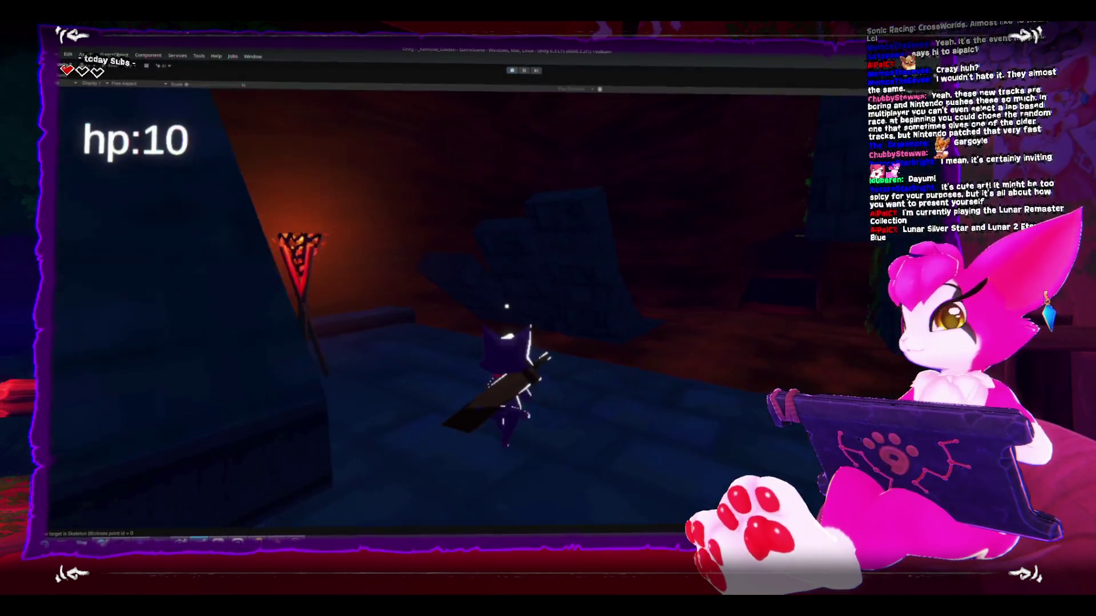
key("w")
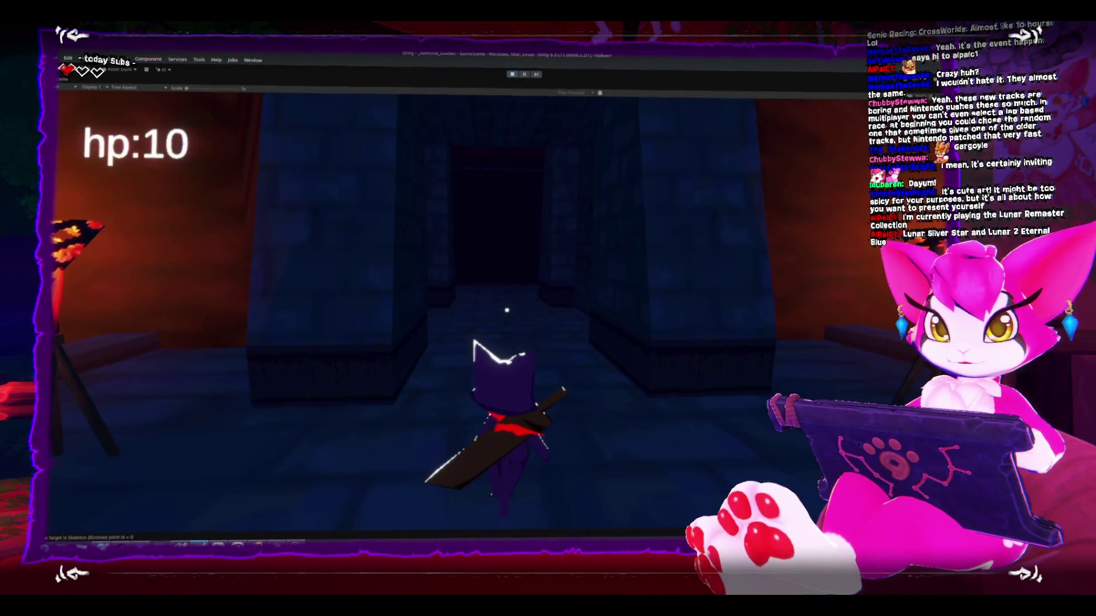
key("Escape")
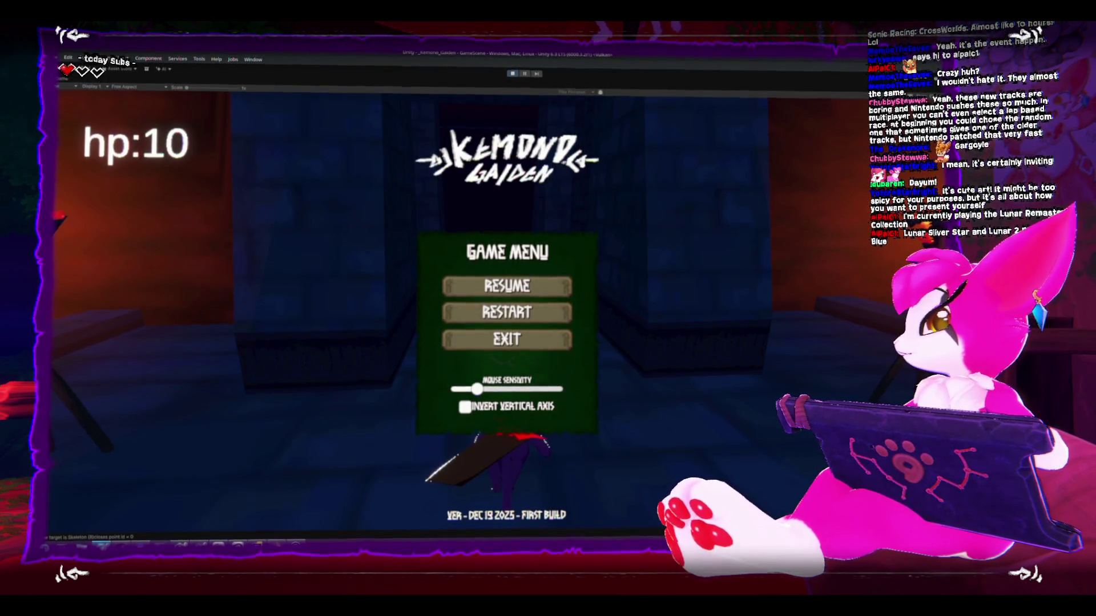
key("alt+Tab")
key("alt+Tab")
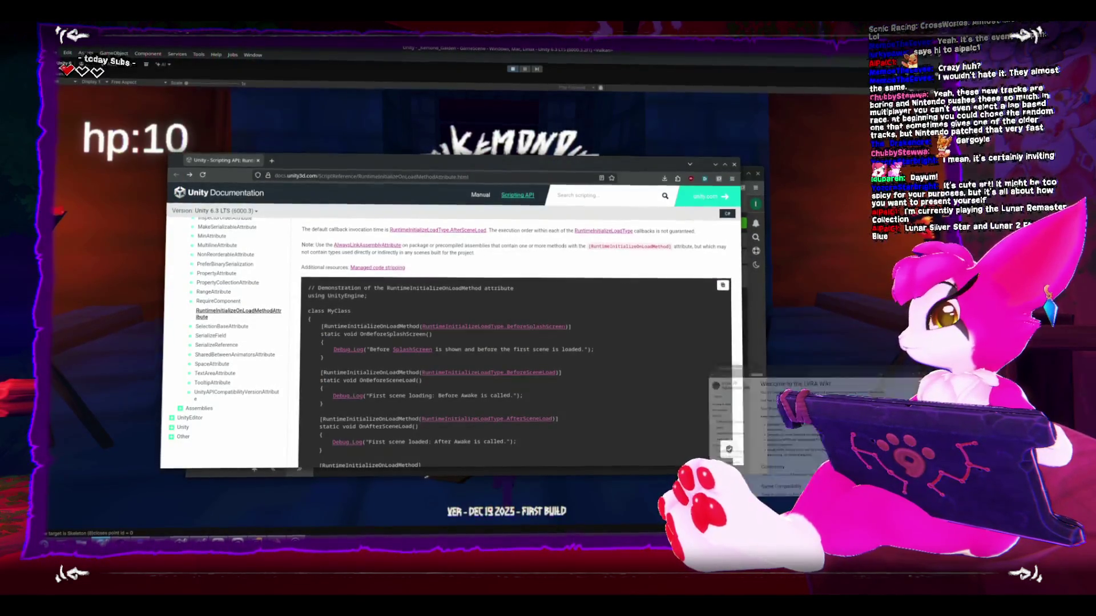
key("alt+Tab")
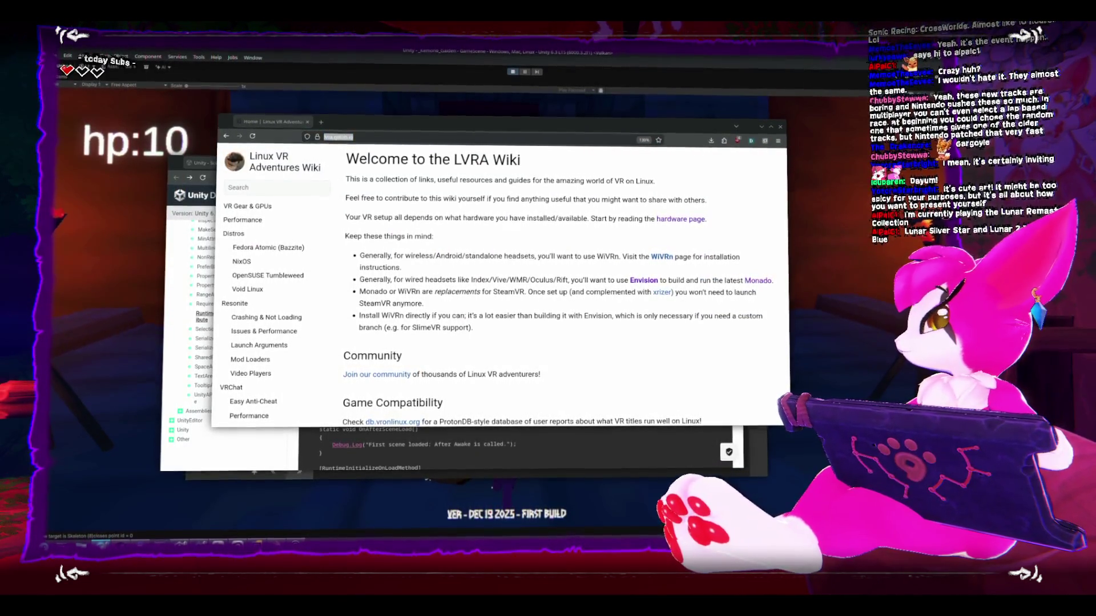
Step: Cycle past the YouTube and Linux VR wiki windows to the Kemono-Gaiden HacknPlan board
key("alt+Tab")
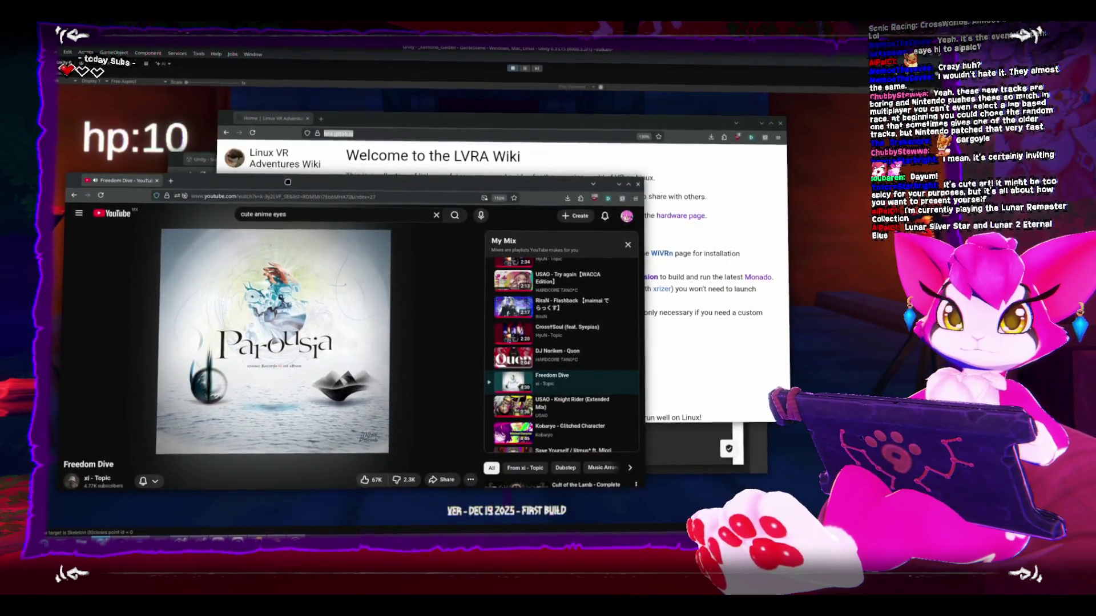
left_click(779, 125)
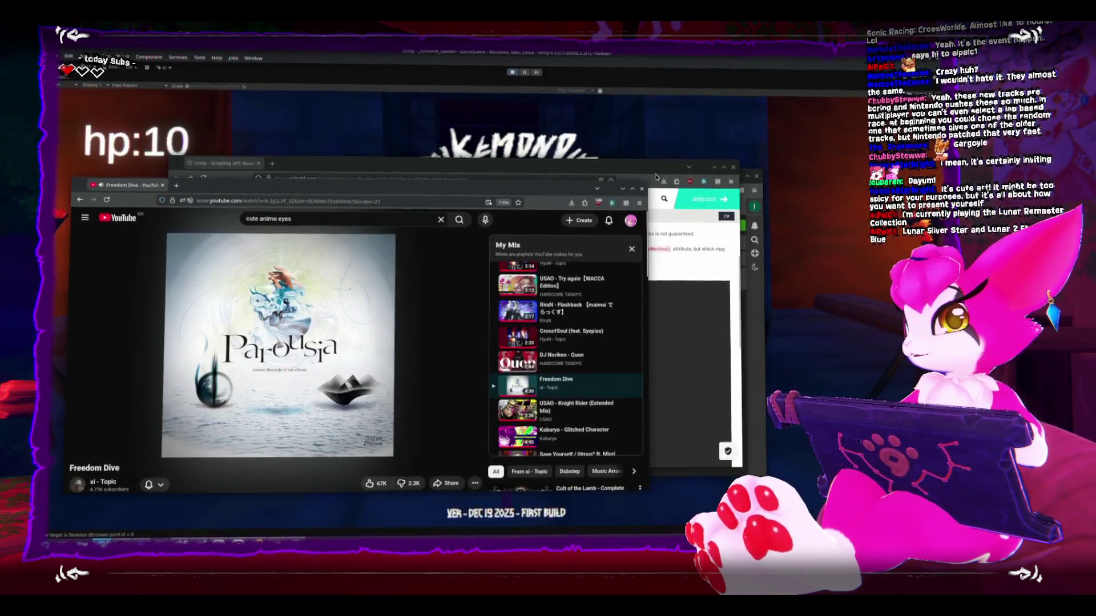
key("alt+Tab")
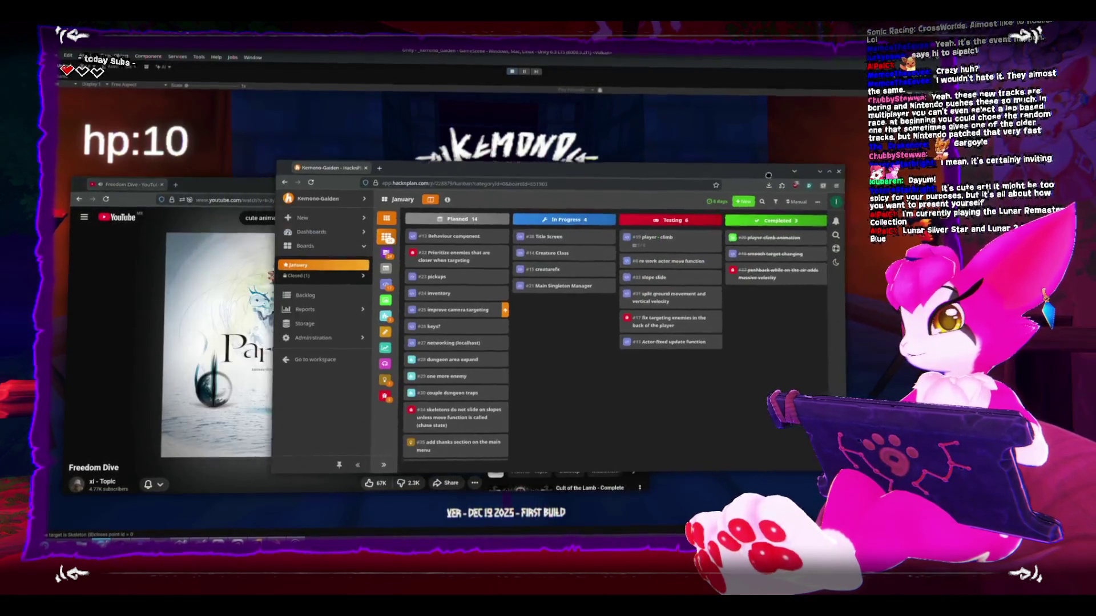
Step: Switch to the YouTube window playing "Freedom Dive"
key("alt+Tab")
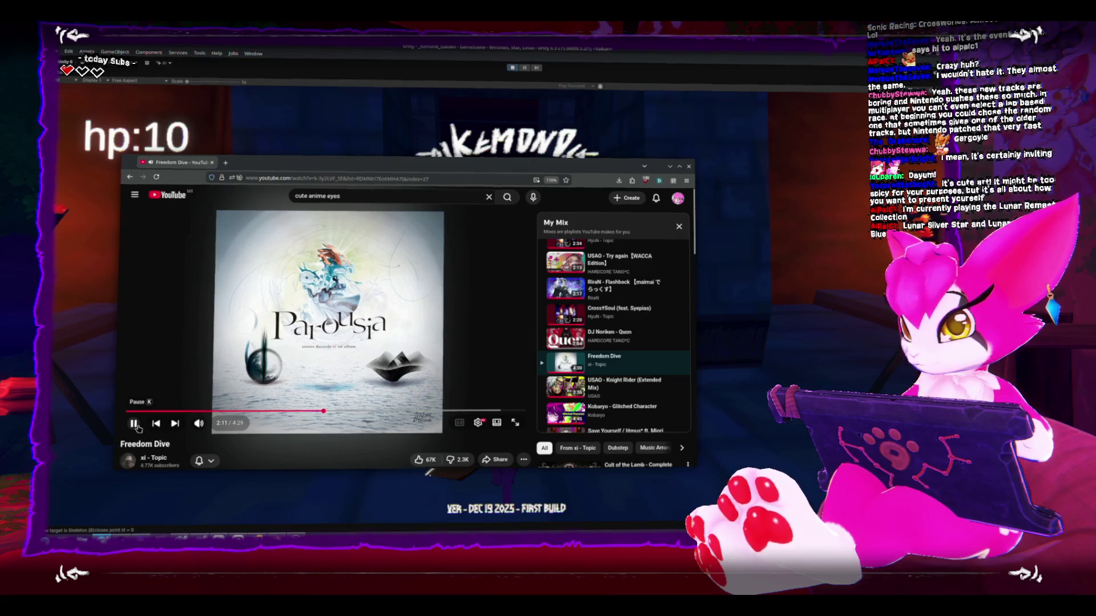
Step: Switch to the Steam library, open on the Gunfire Reborn page
key("alt+Tab")
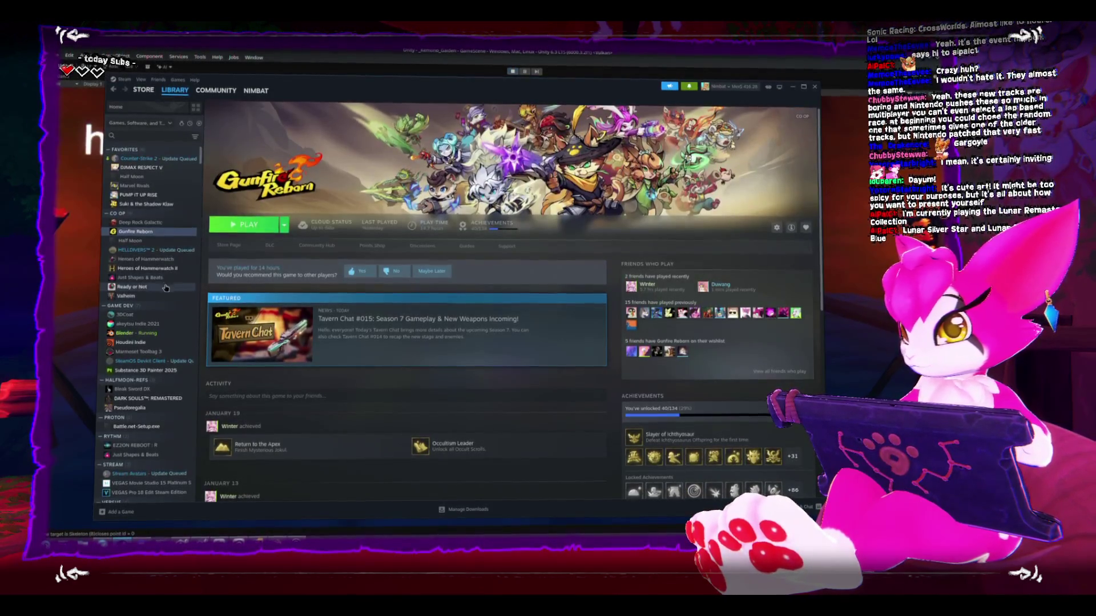
Step: Launch PUMP IT UP RISE from the Steam library and get past its title screen
left_click(137, 195)
left_click(229, 226)
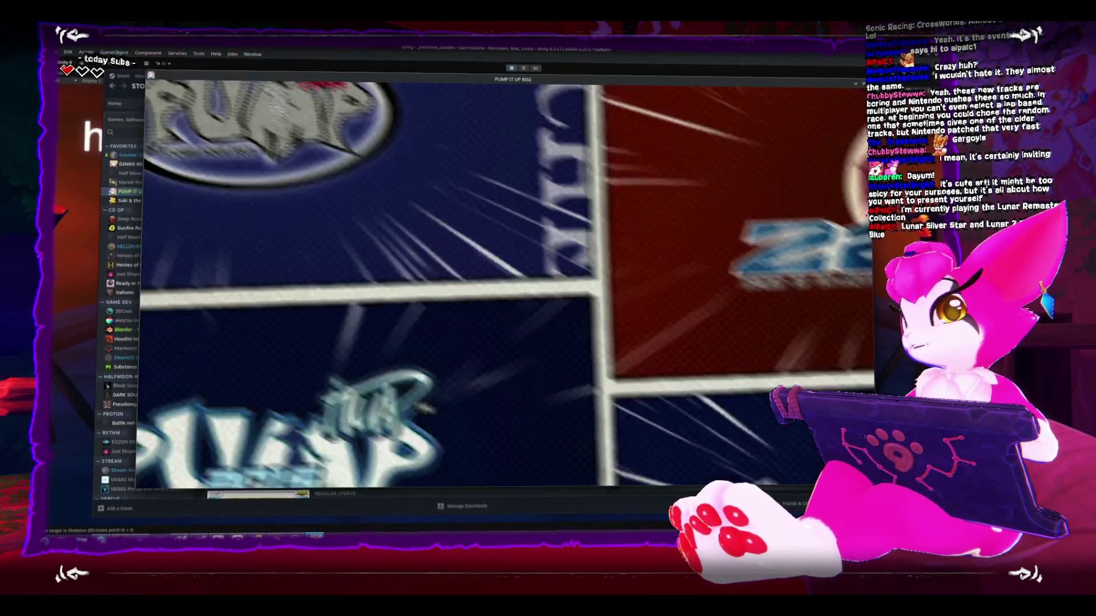
key("Return")
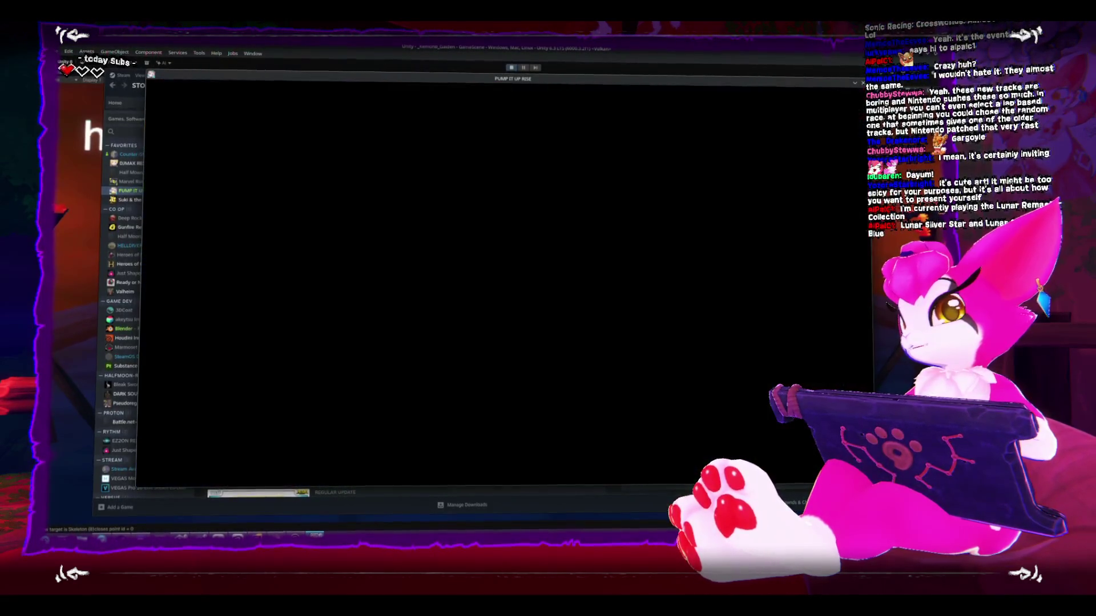
Step: Highlight the Master Division station on Station Select
key("Right")
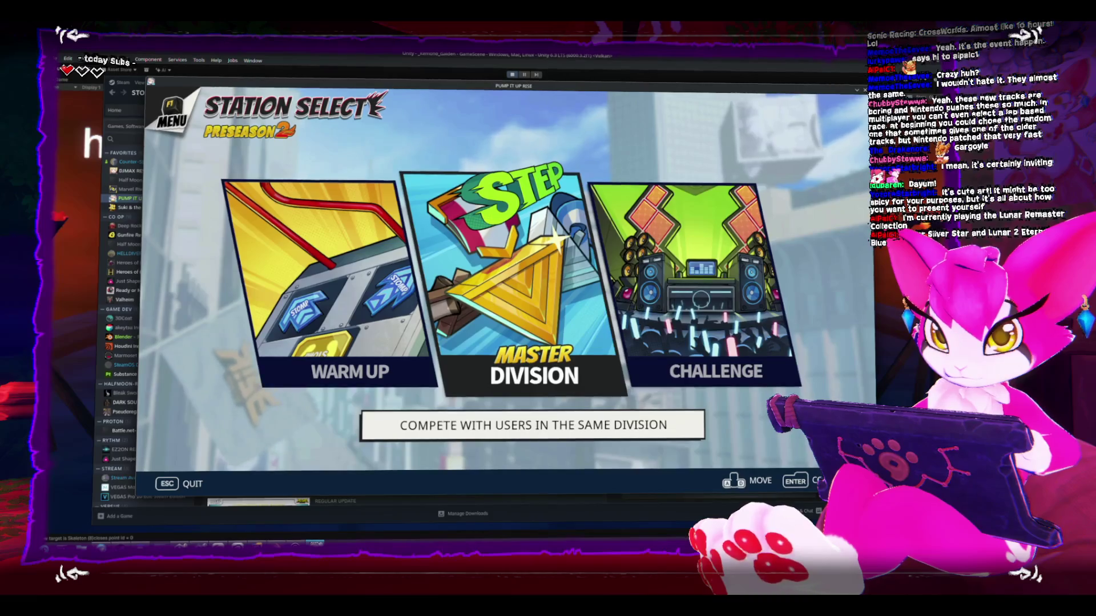
key("Left")
key("Left")
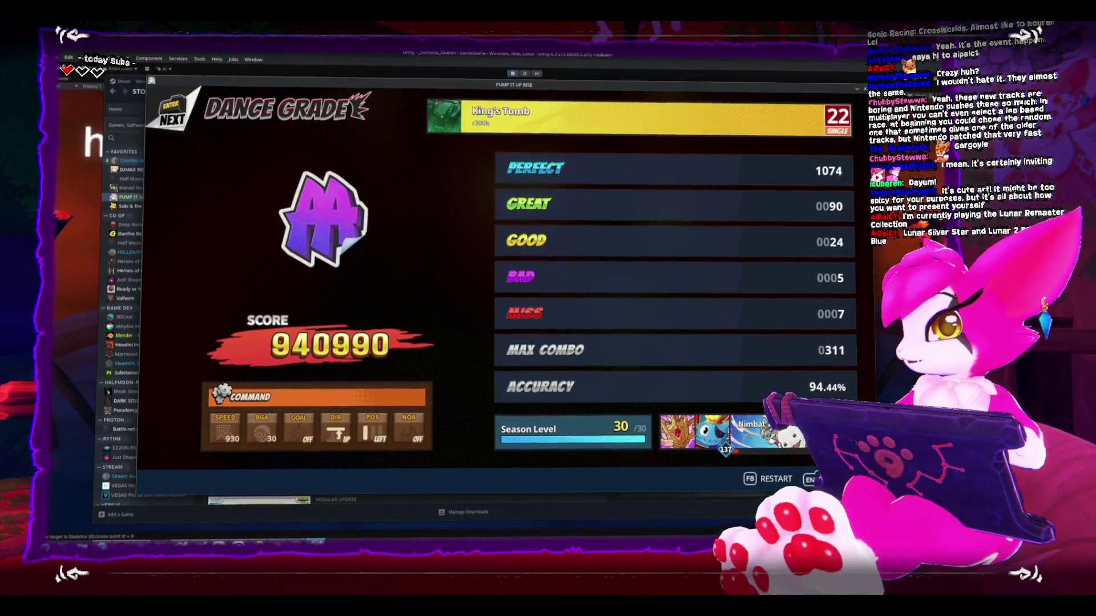
Step: Leave the King's Tomb results screen and return to music select
key("Return")
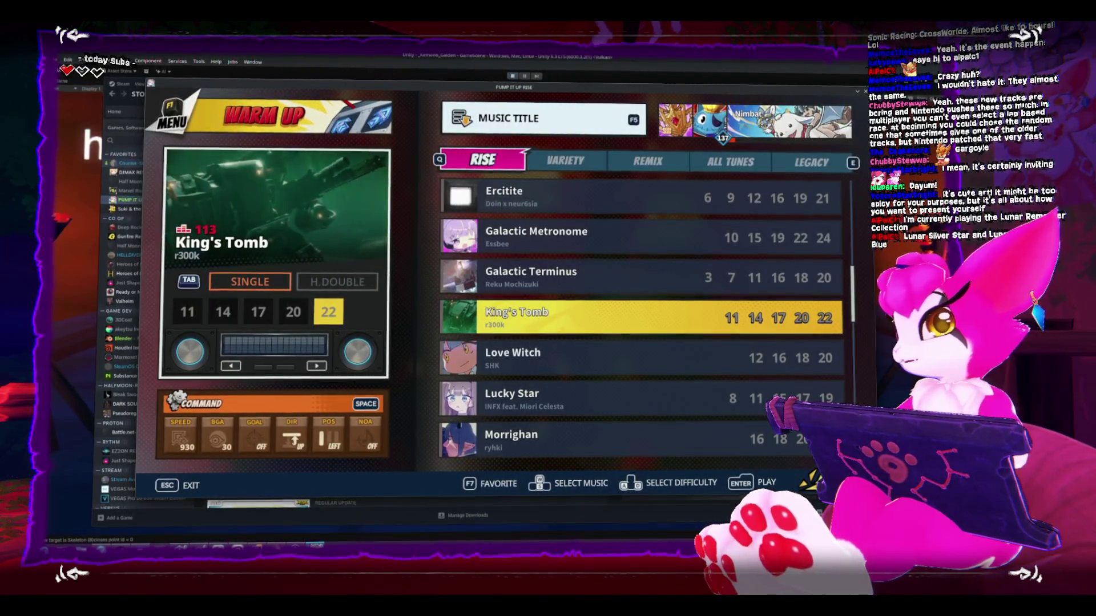
Step: Quit Pump It Up Rise and switch away from Steam to the Unity game view
key("alt+F4")
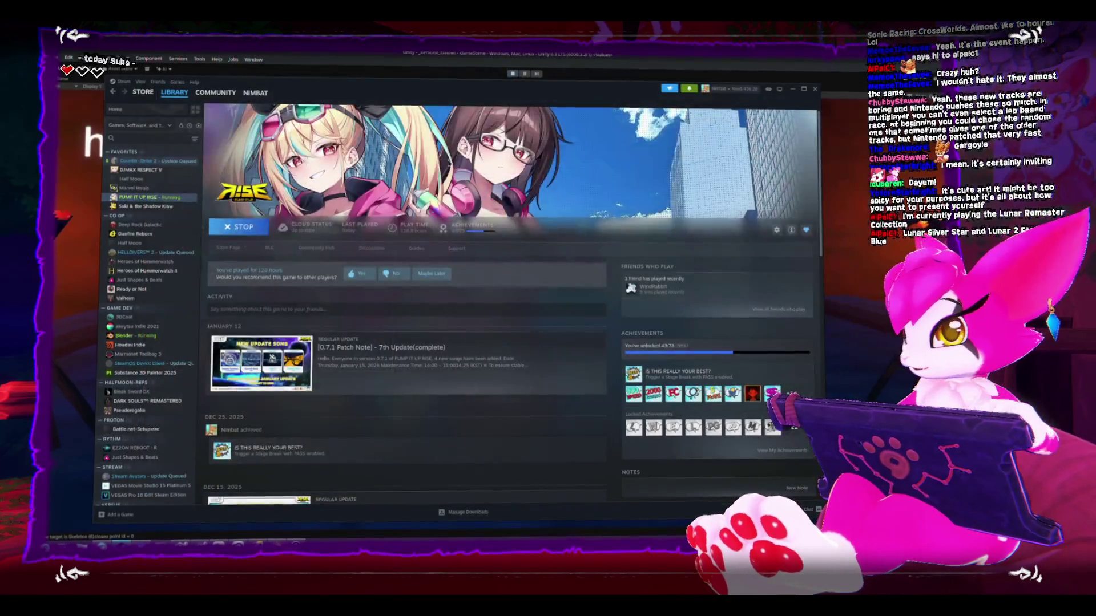
key("alt+Tab")
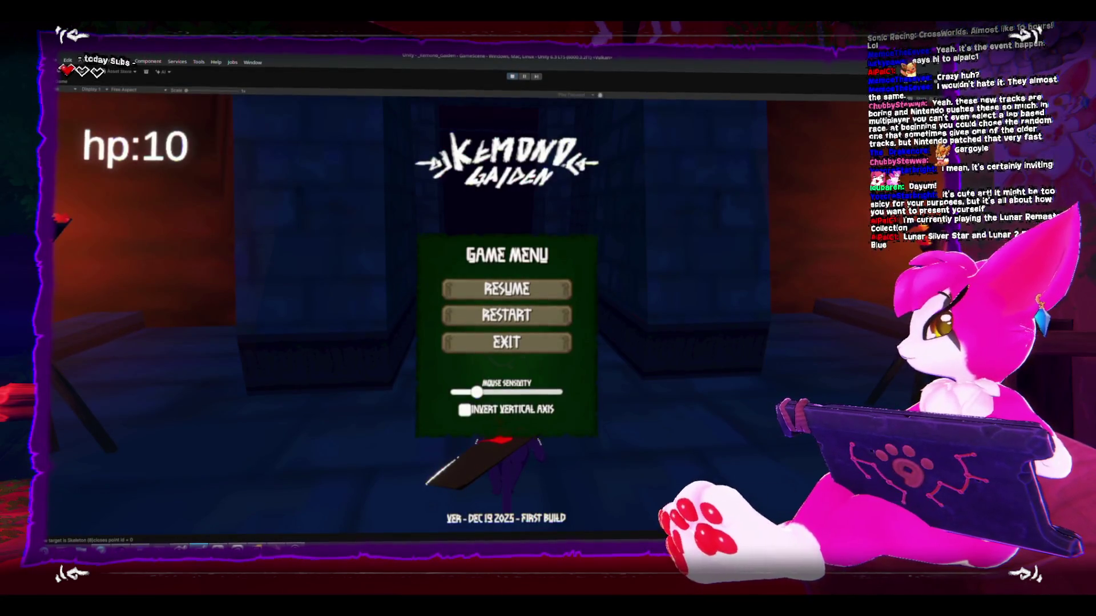
Step: Refocus the paused Kemono Gaiden game and choose EXIT to reach its title screen
key("alt+Tab")
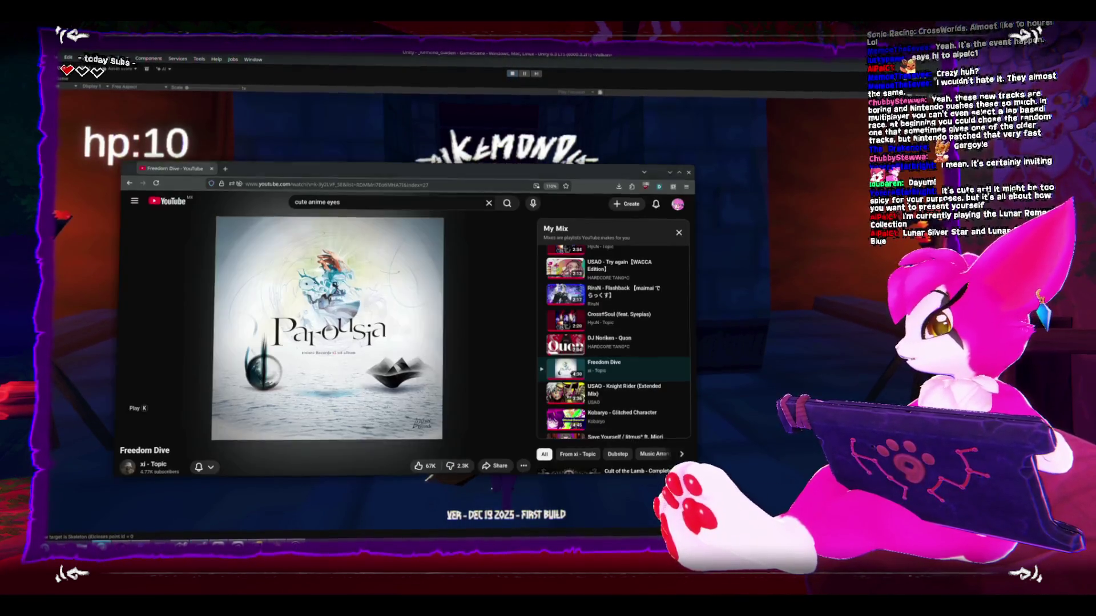
left_click(426, 62)
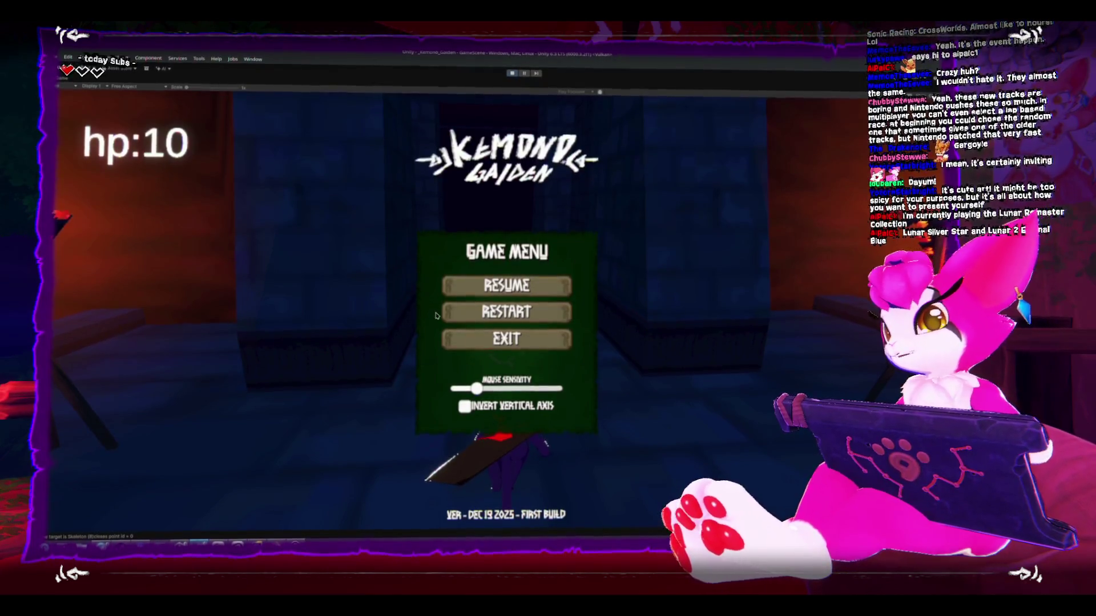
left_click(458, 342)
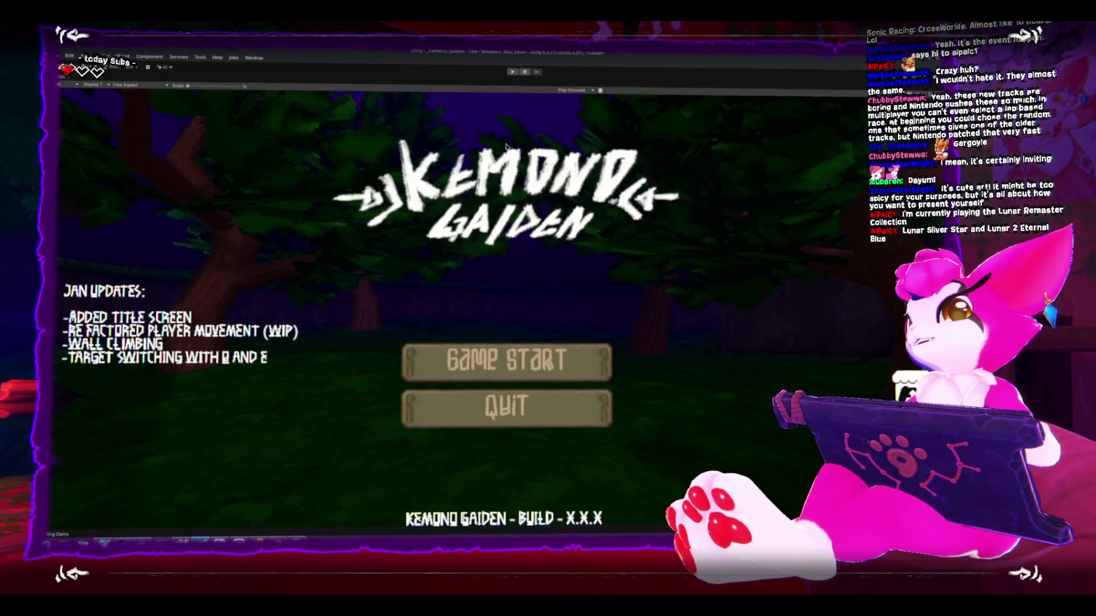
Step: Un-maximize the Game view and open GameScene from the Assets > Scenes folder
key("shift+space")
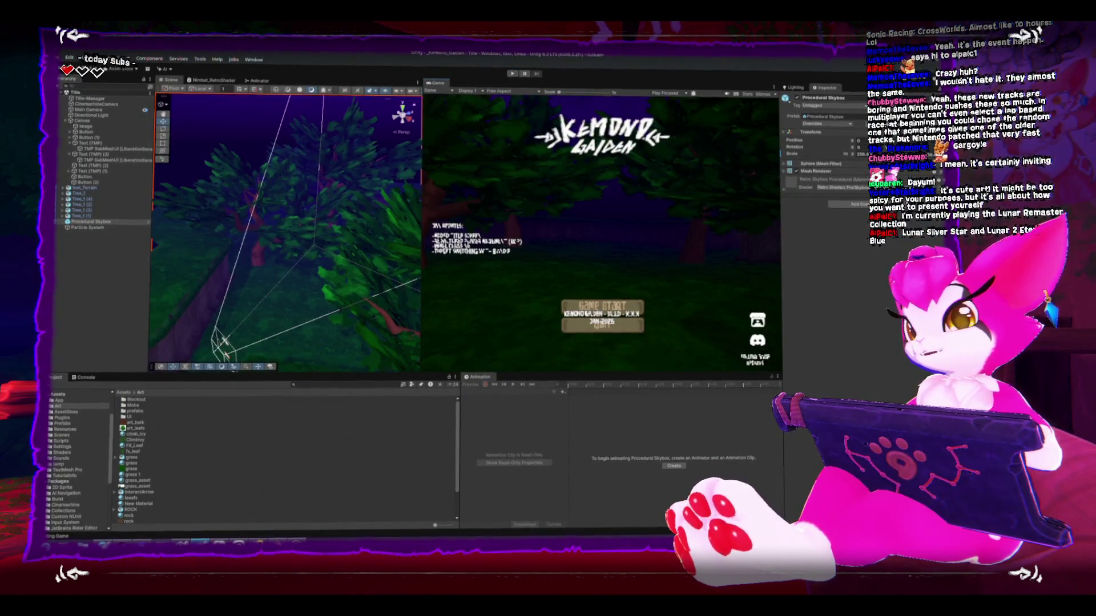
left_click(62, 432)
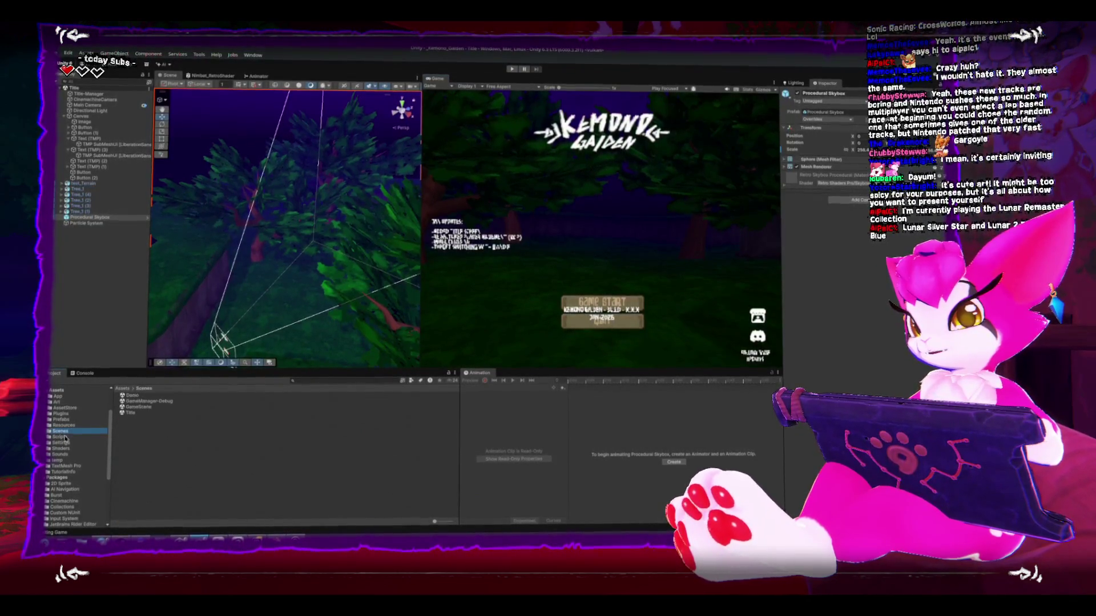
double_click(138, 407)
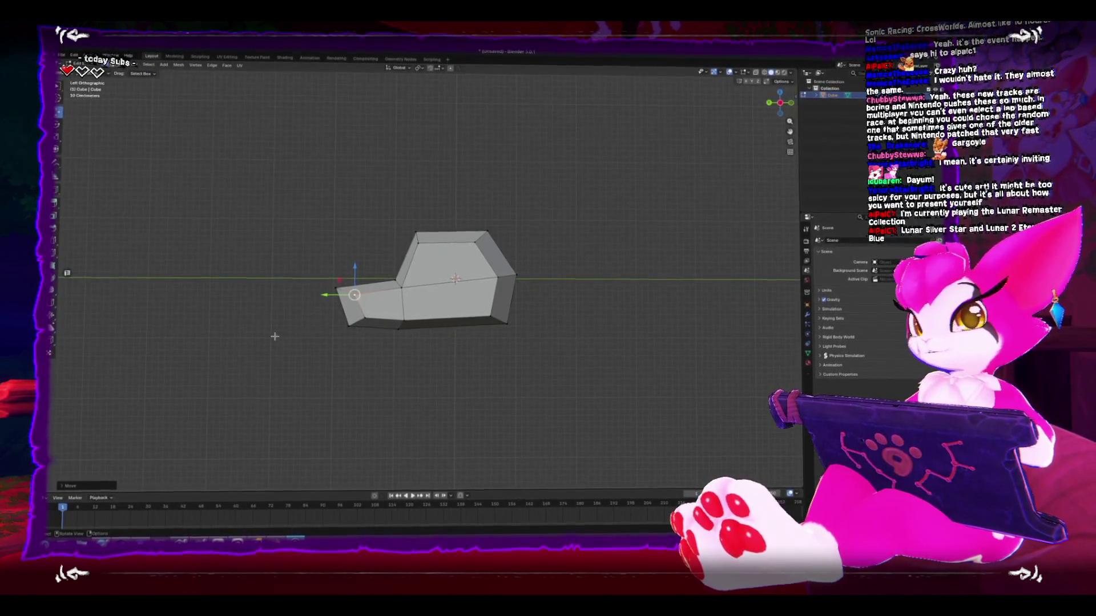
Step: Pin the reference sketch on top and move the snout's front end face
key("ctrl+shift+a")
mouse_move(343, 351)
left_mouse_down()
mouse_move(392, 344)
mouse_move(325, 350)
mouse_move(402, 342)
left_mouse_up()
scroll(402, 341, "up", 3)
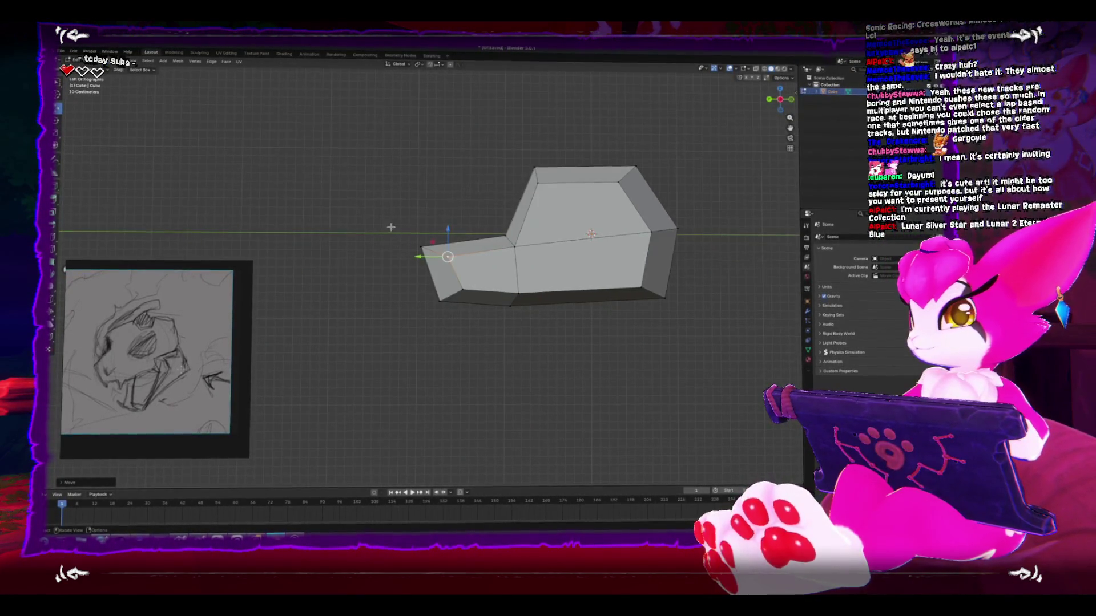
left_click(443, 280)
key("g")
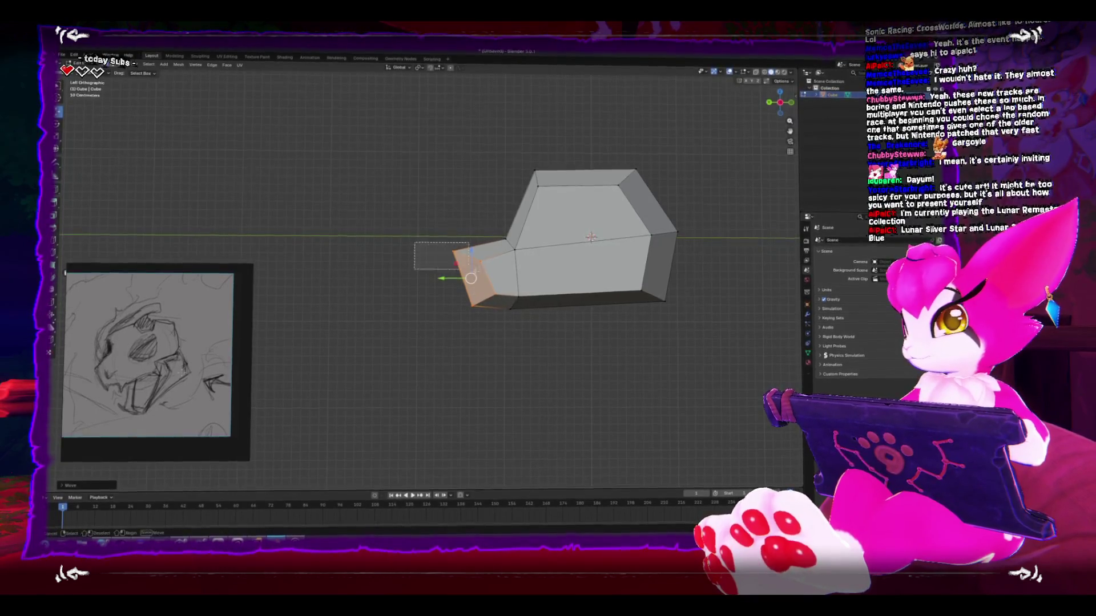
Step: Reposition the head's bottom edge loop and turn off X-ray view
left_click(513, 307, "alt")
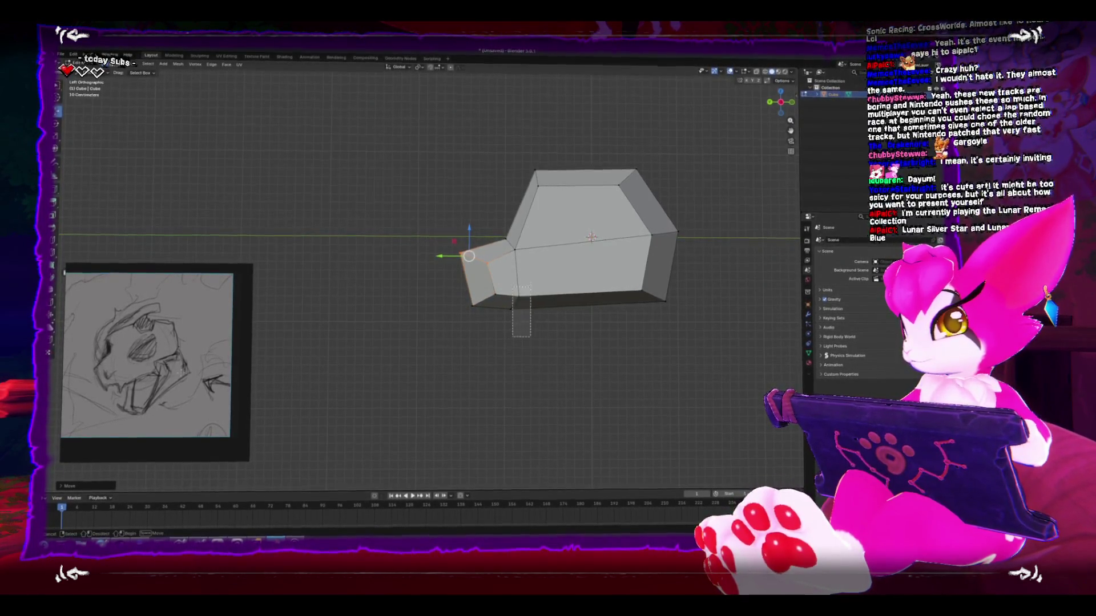
key("g")
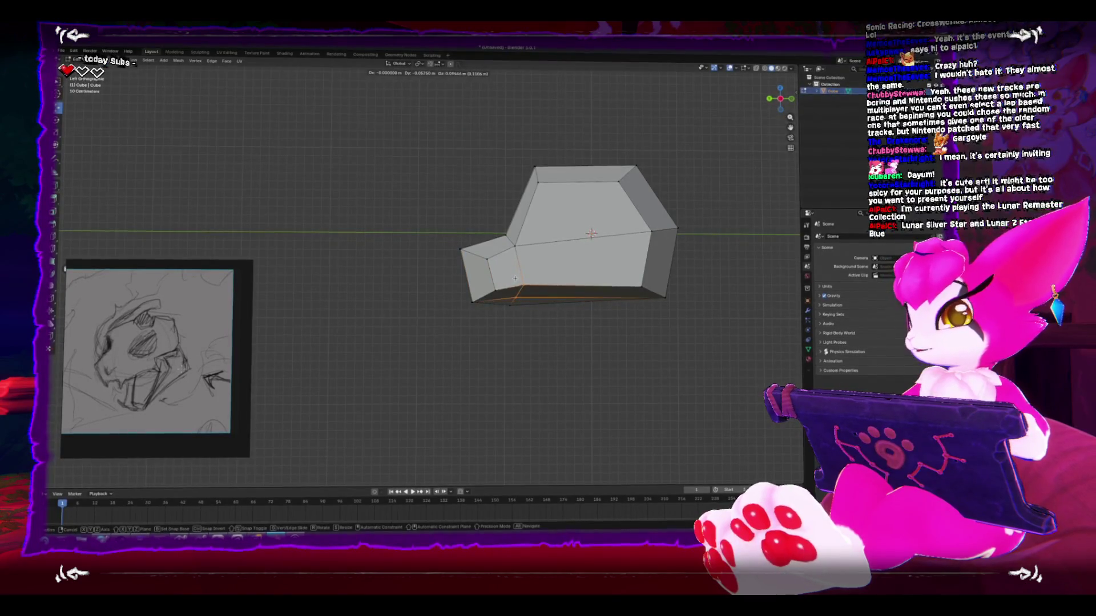
left_click(515, 287)
mouse_move(517, 289)
left_mouse_down()
mouse_move(555, 348)
mouse_move(517, 289)
mouse_move(519, 306)
mouse_move(488, 272)
mouse_move(503, 268)
left_mouse_up()
key("alt+z")
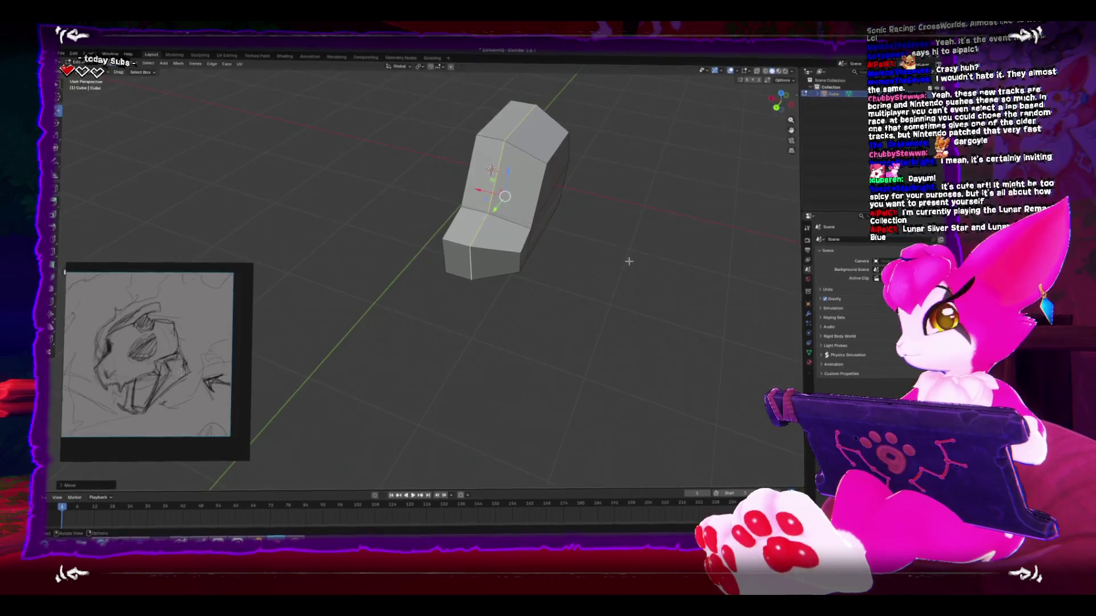
Step: Add a Mirror modifier to the head block in Object Mode
key("Tab")
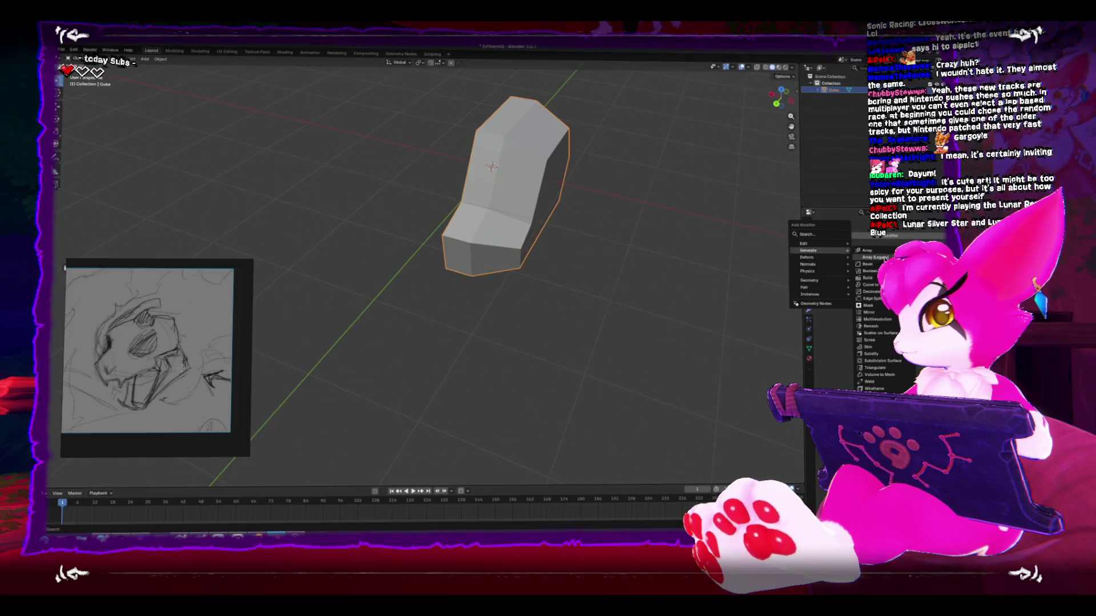
left_click(869, 314)
key("ctrl+Tab")
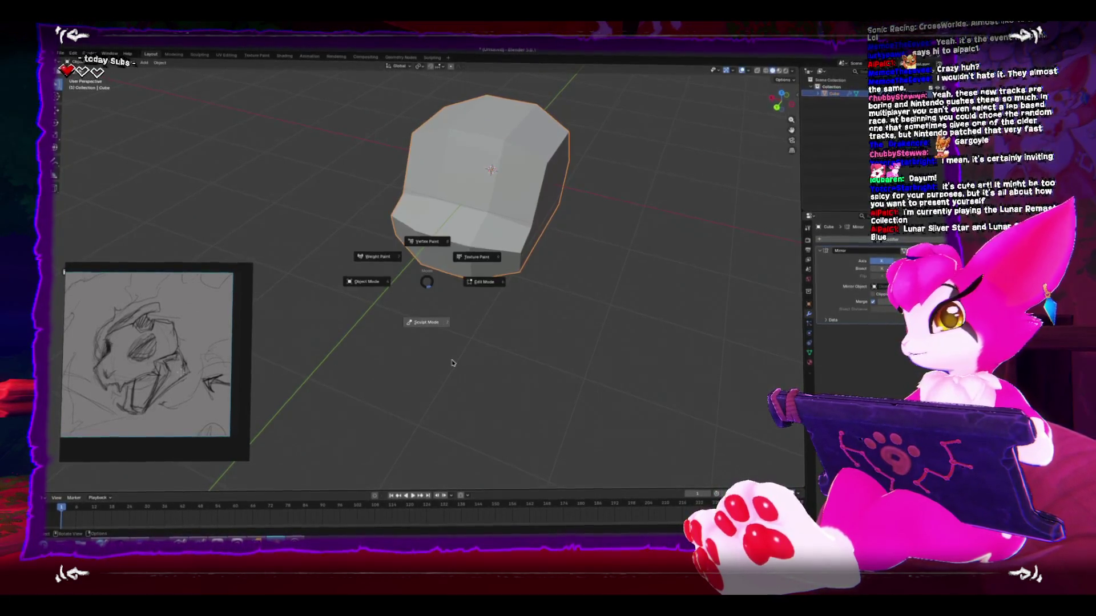
Step: Switch to Sculpt Mode and stroke the lower front of the snout to soften it
left_click(449, 316)
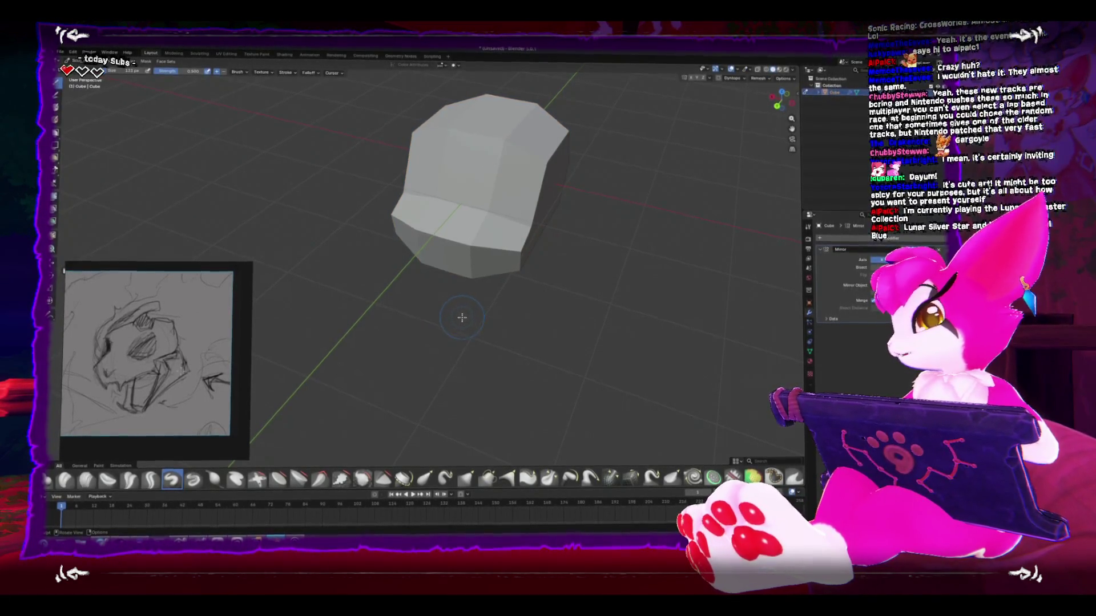
mouse_move(469, 250)
left_mouse_down()
mouse_move(514, 274)
mouse_move(464, 281)
left_mouse_up()
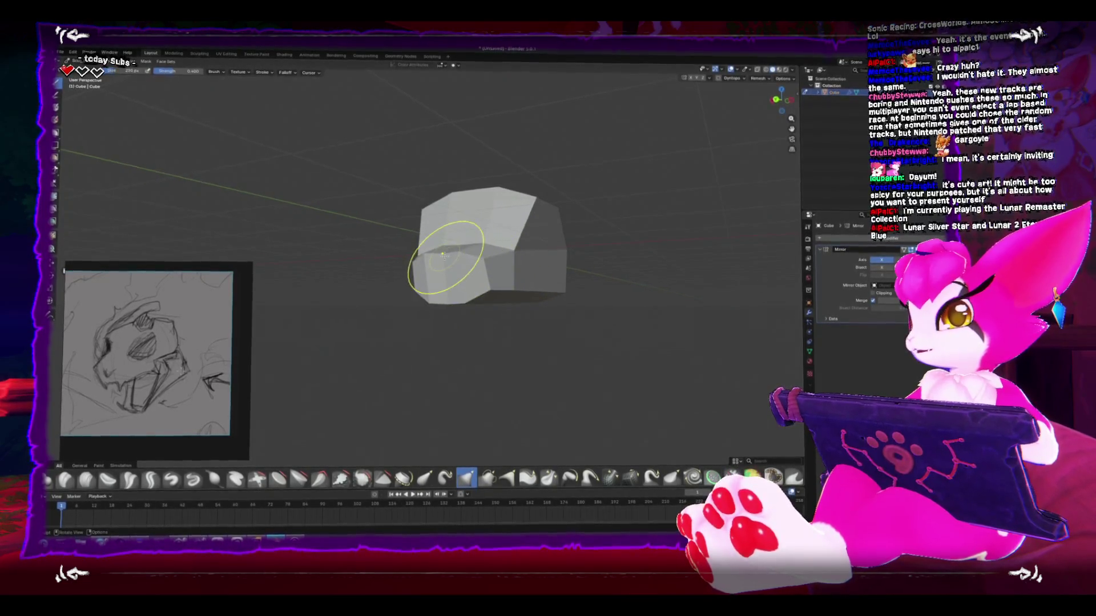
left_click_drag(458, 290, 436, 264)
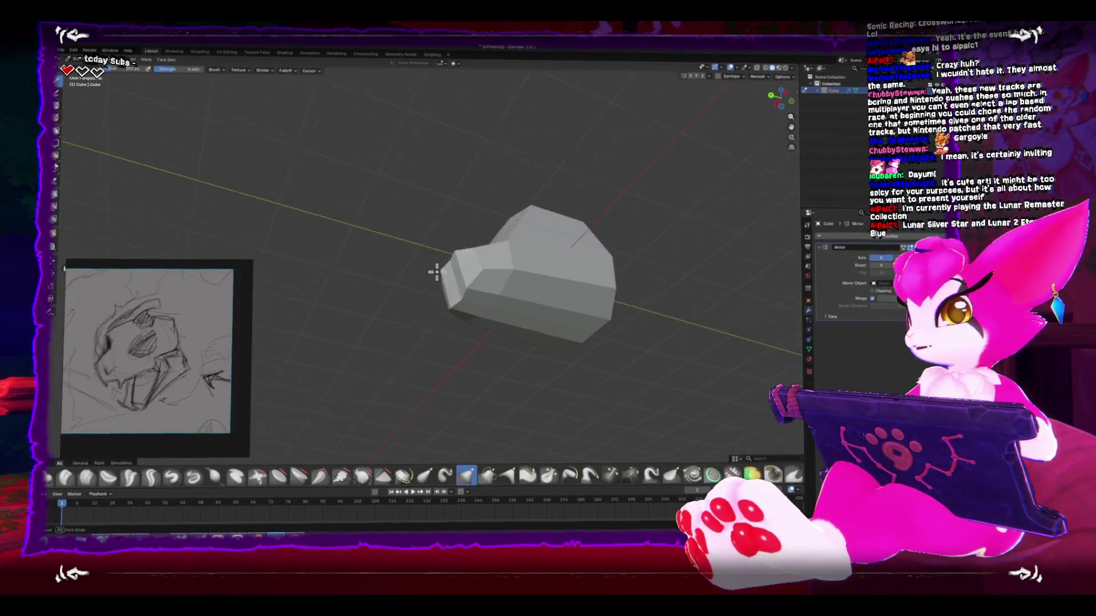
scroll(465, 343, "up", 3)
left_click_drag(520, 341, 532, 303)
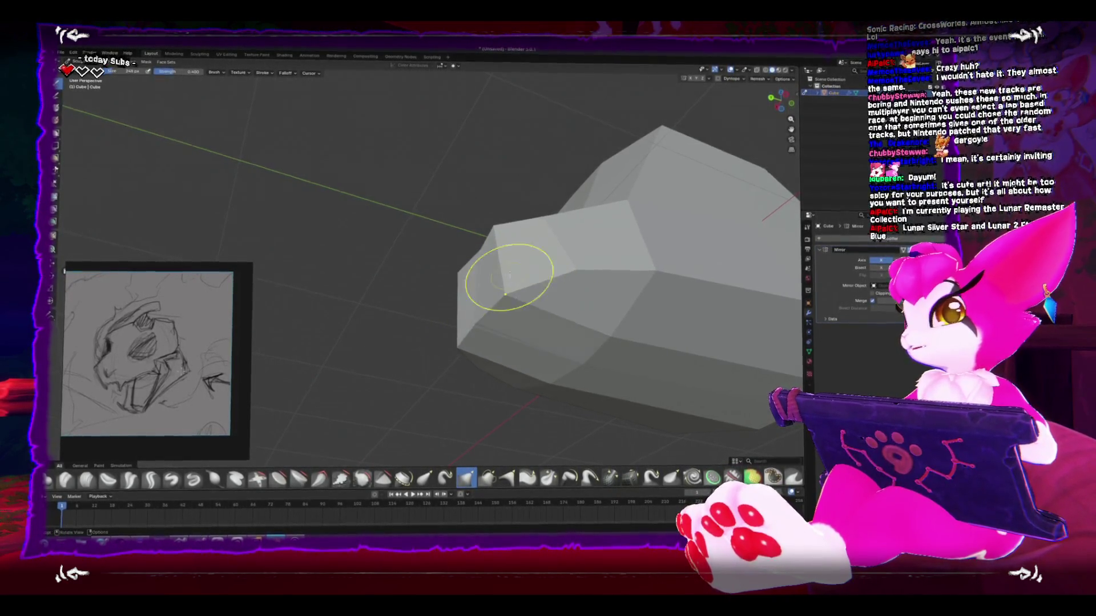
scroll(506, 274, "down", 5)
left_click_drag(666, 289, 515, 297)
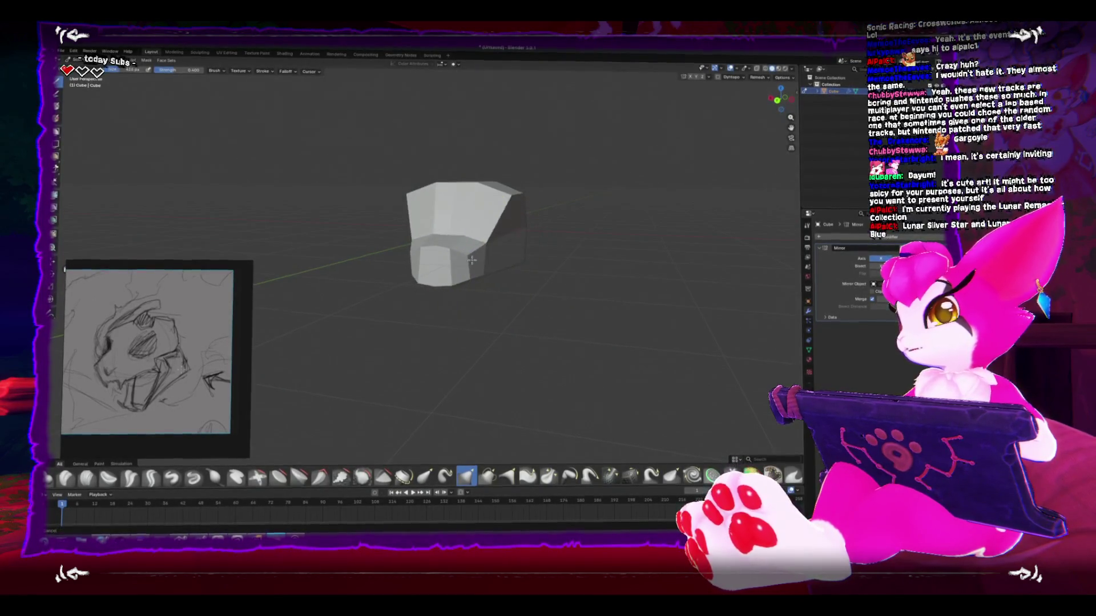
left_click_drag(477, 262, 537, 280)
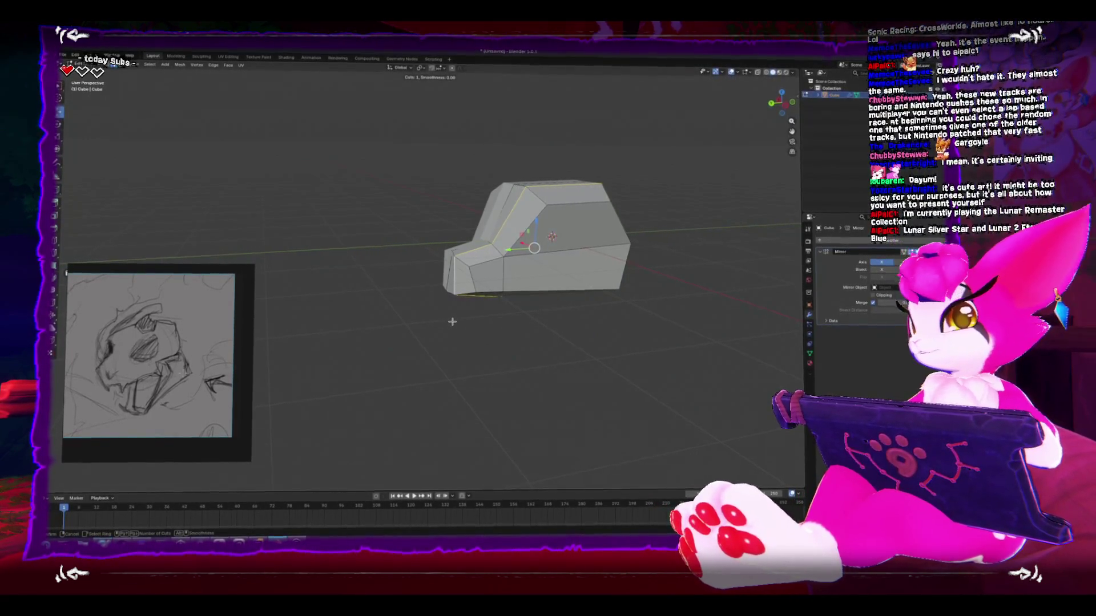
Step: Add a loop cut across the head block near the snout
scroll(467, 311, "up", 1)
scroll(550, 371, "up", 2)
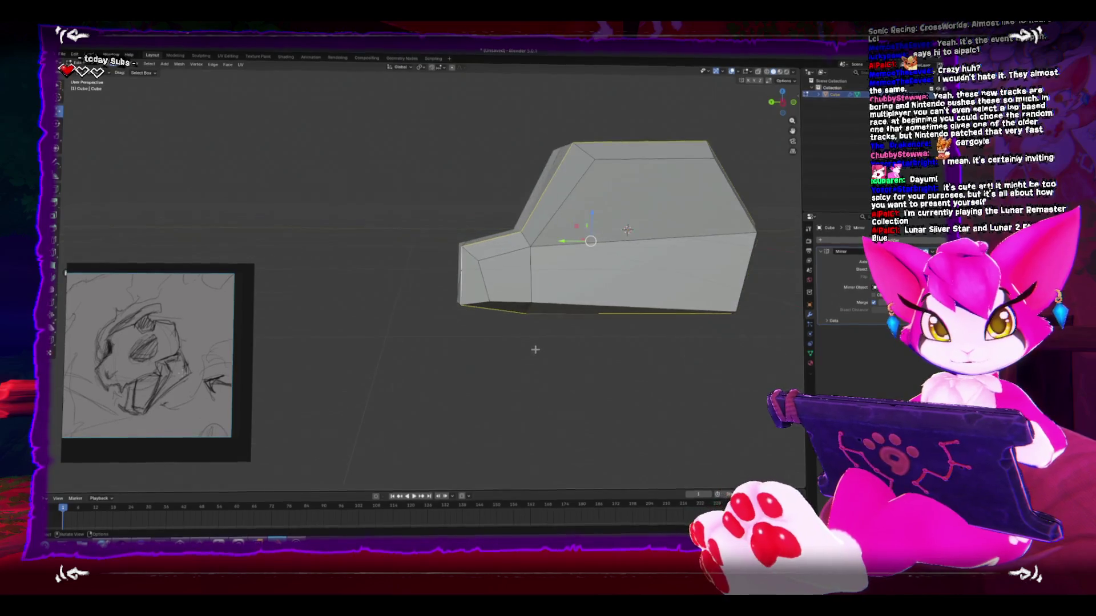
scroll(553, 366, "up", 2)
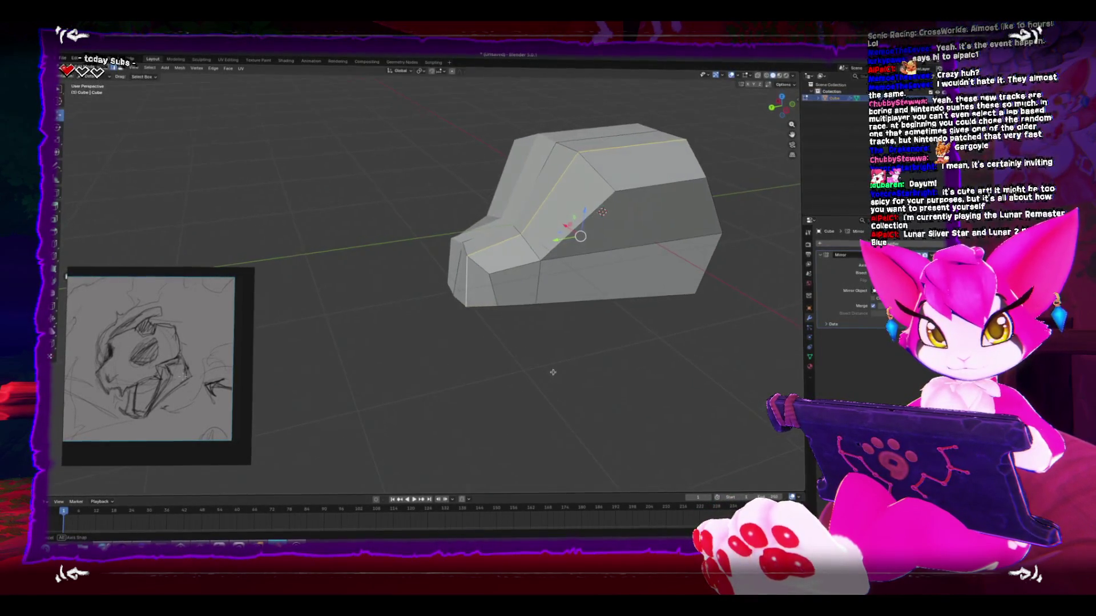
left_click_drag(547, 369, 529, 351)
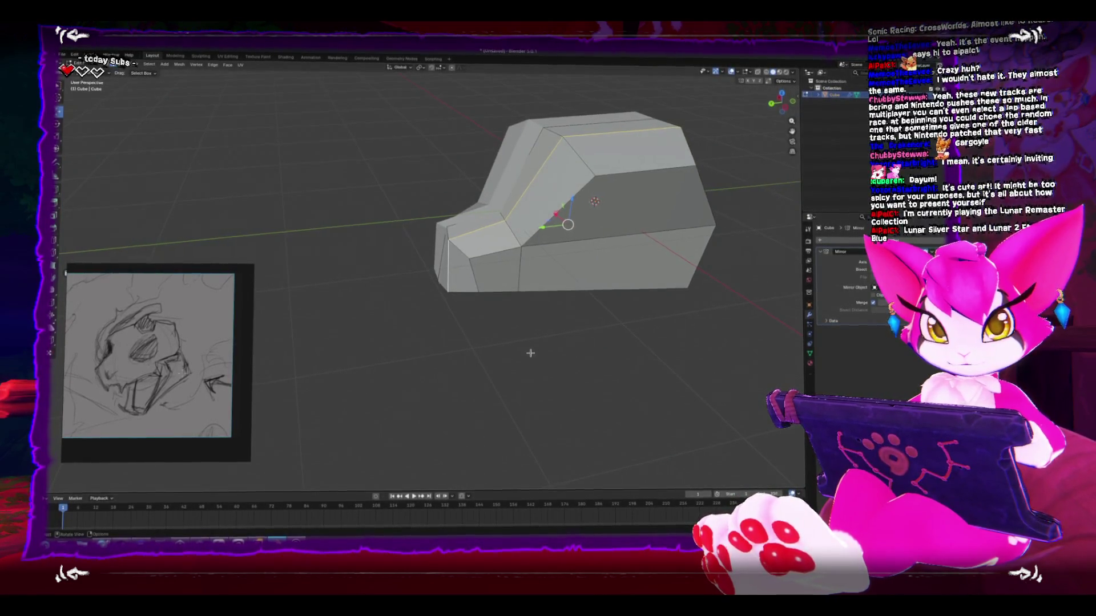
scroll(508, 297, "up", 3)
key("ctrl+r")
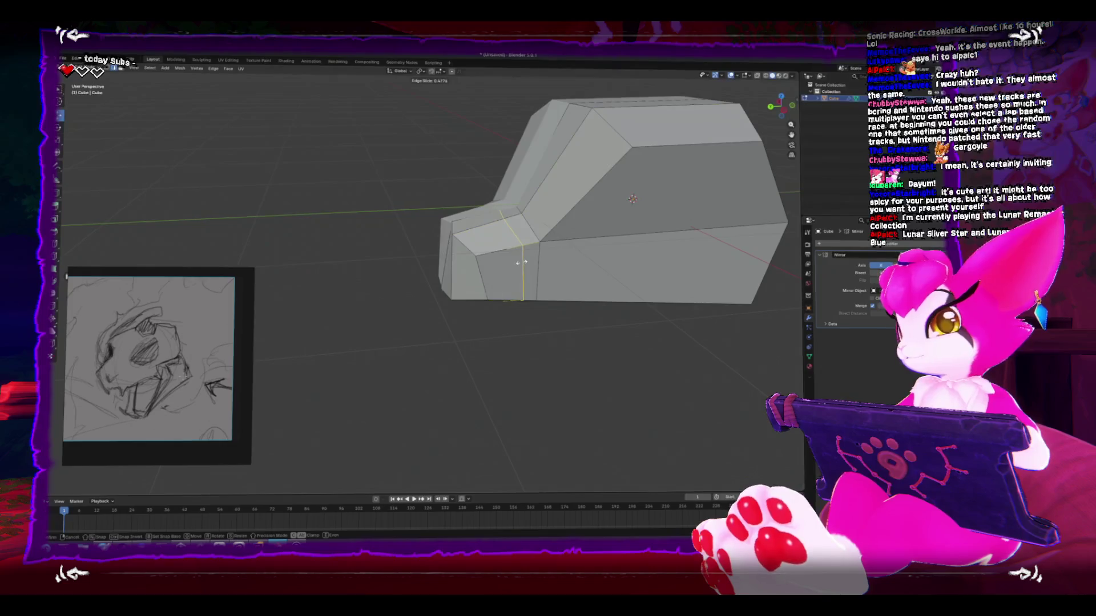
left_click(521, 262)
Step: Add another loop cut through the head's middle, then head back to sculpting
key("ctrl+r")
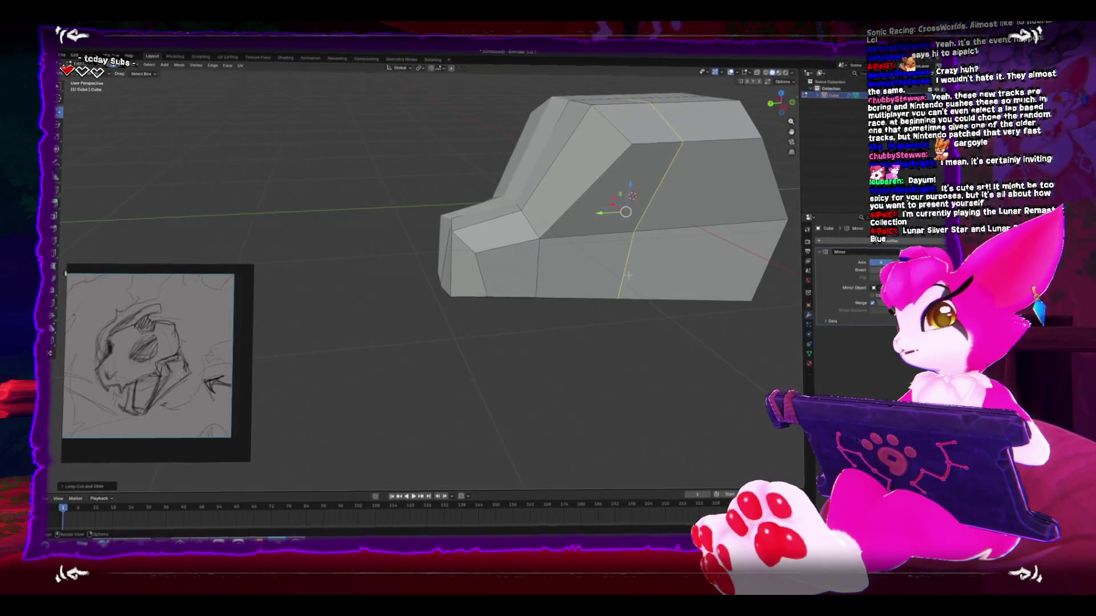
left_click_drag(569, 249, 639, 311)
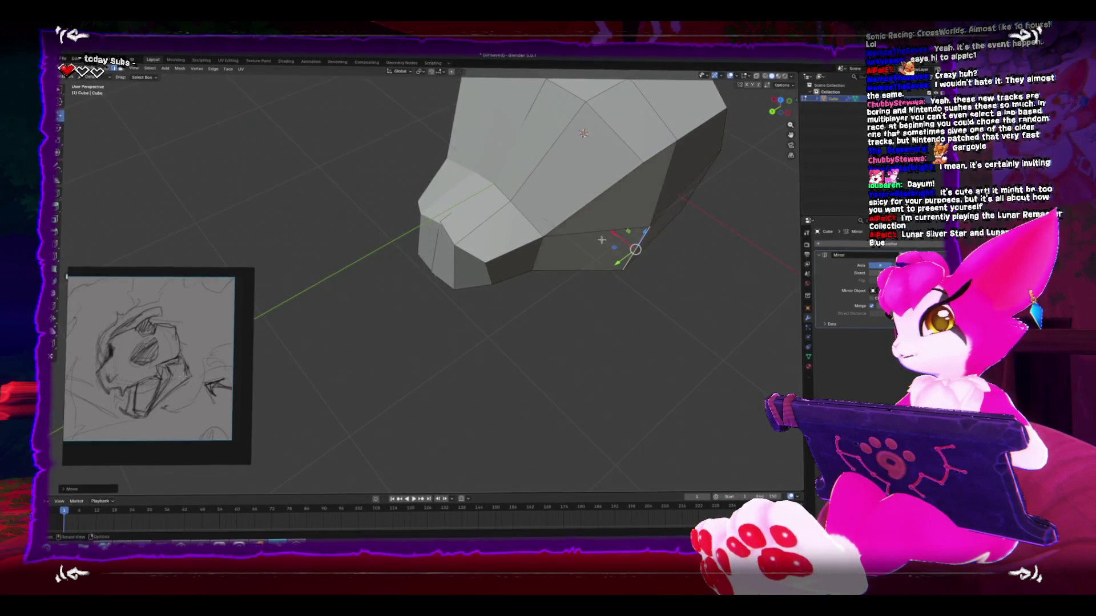
mouse_move(578, 219)
left_mouse_down()
mouse_move(505, 354)
mouse_move(440, 244)
mouse_move(491, 251)
left_mouse_up()
key("ctrl+Tab")
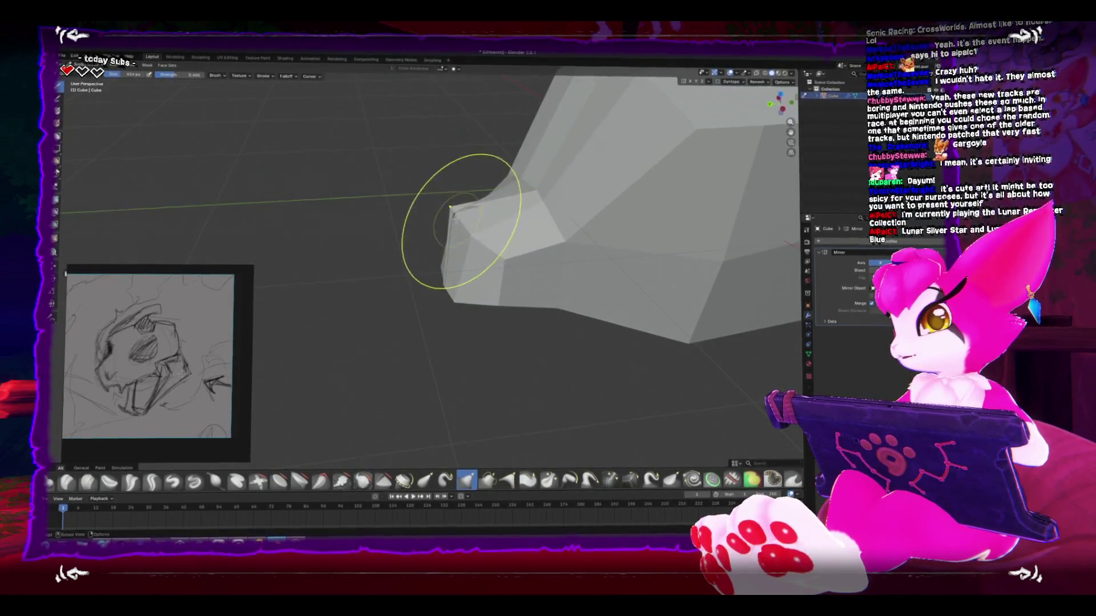
Step: Return to Object Mode and apply Shade Smooth to the head
key("ctrl+Tab")
key("shift+z")
left_click_drag(491, 251, 511, 263)
key("shift+z")
right_click(514, 250)
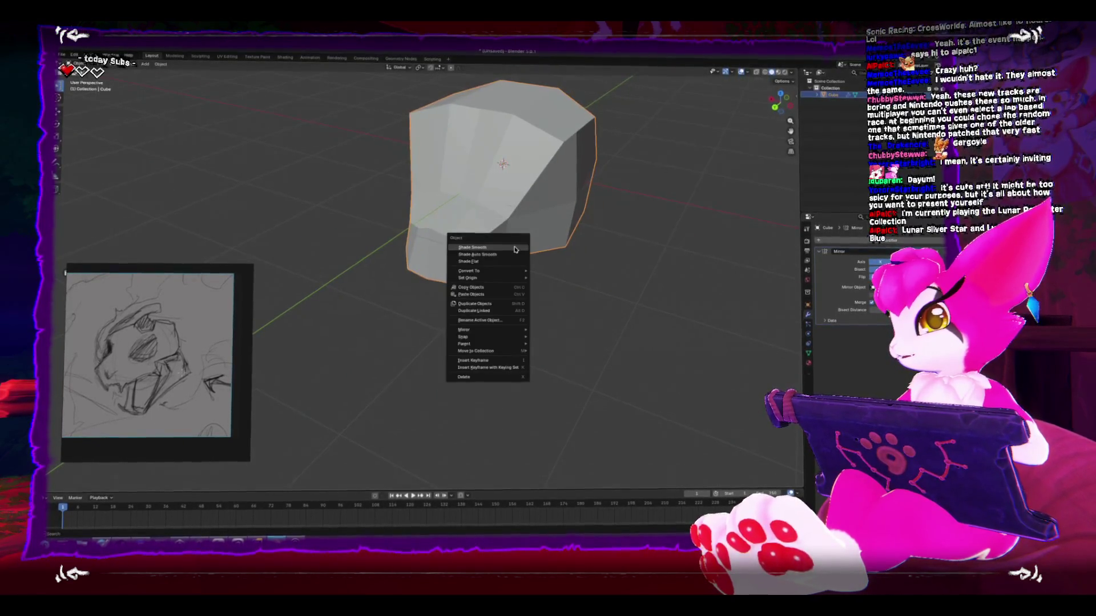
left_click(518, 250)
Step: Switch to Sculpt Mode and toggle the wireframe overlay on and off
key("ctrl+Tab")
left_click(521, 306)
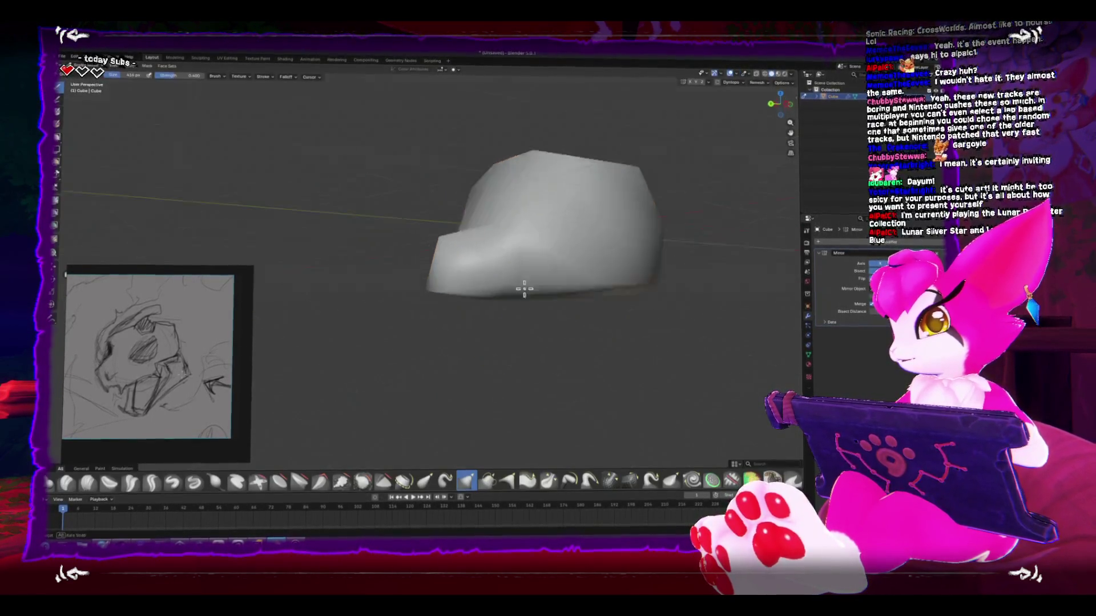
mouse_move(570, 274)
left_mouse_down()
mouse_move(574, 318)
mouse_move(521, 264)
mouse_move(717, 101)
left_mouse_up()
left_click(740, 74)
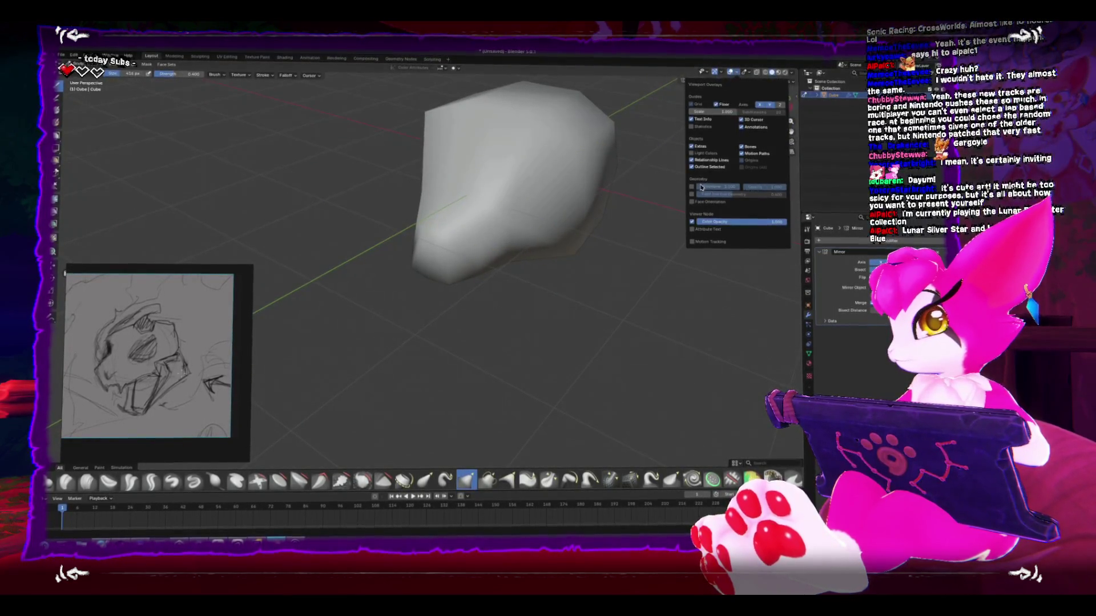
left_click(691, 187)
left_click(692, 187)
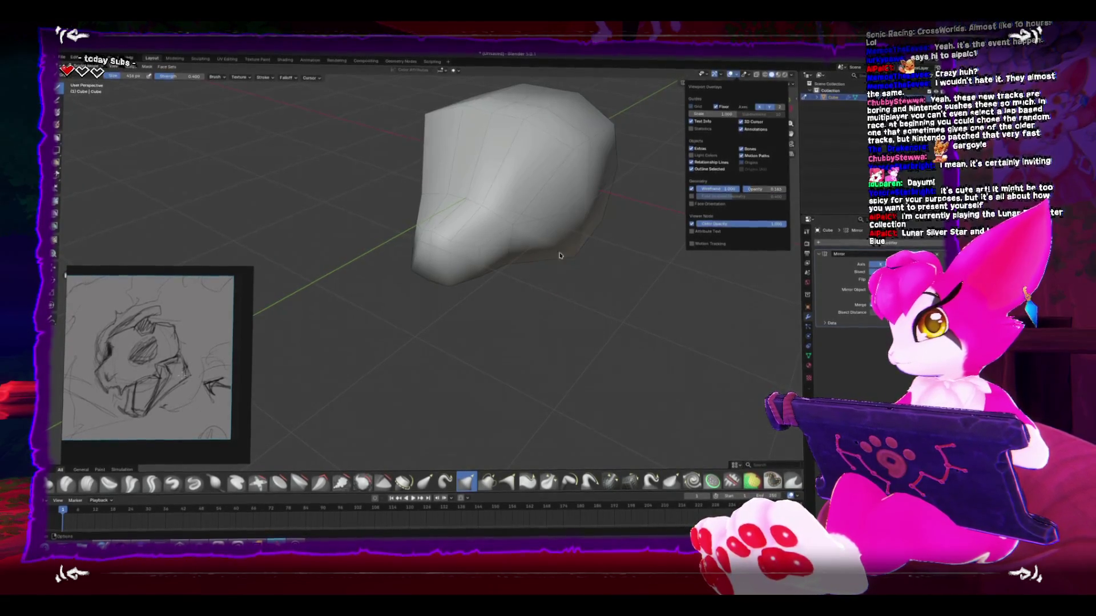
Step: Add a horizontal edge loop around the head in Edit Mode, then resume sculpting
key("Tab")
left_click(533, 201)
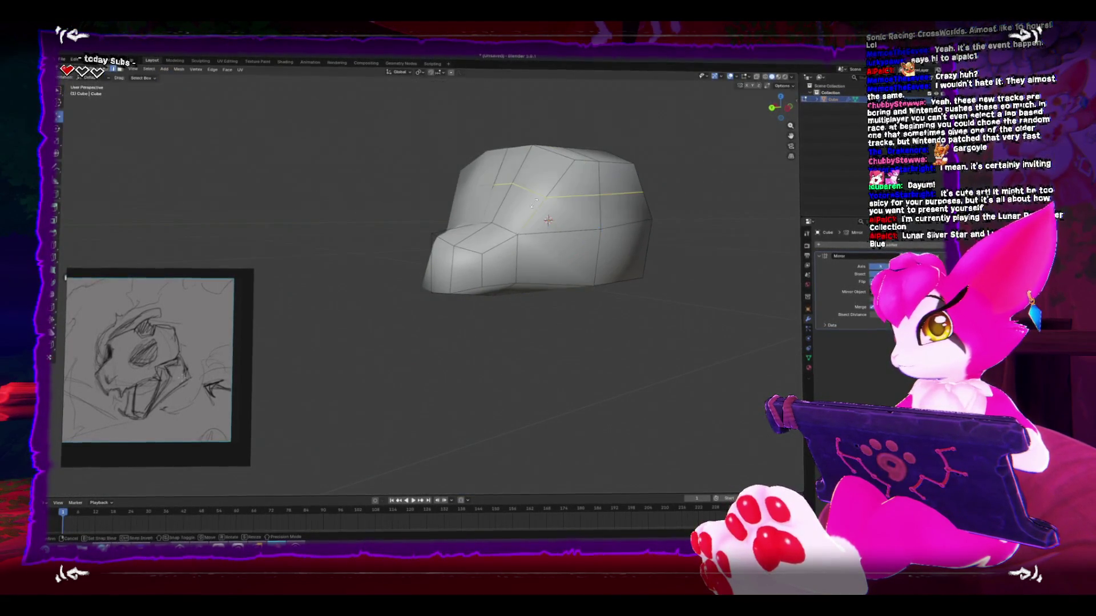
key("Tab")
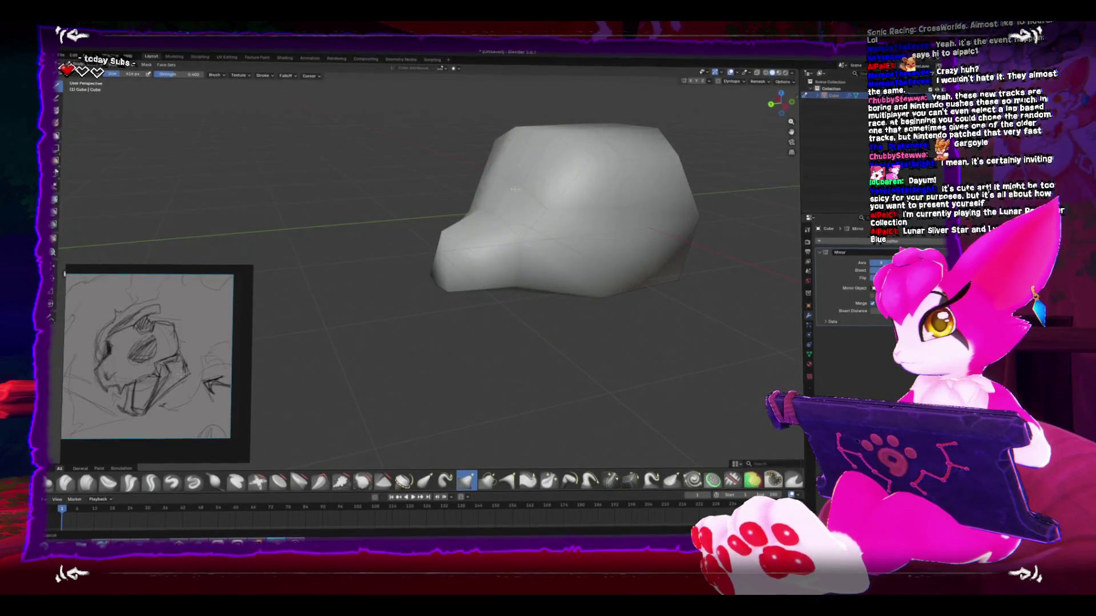
Step: Enlarge the sculpt brush to about 412 px and smooth the head's side into a rounder dome
left_click_drag(492, 179, 500, 225)
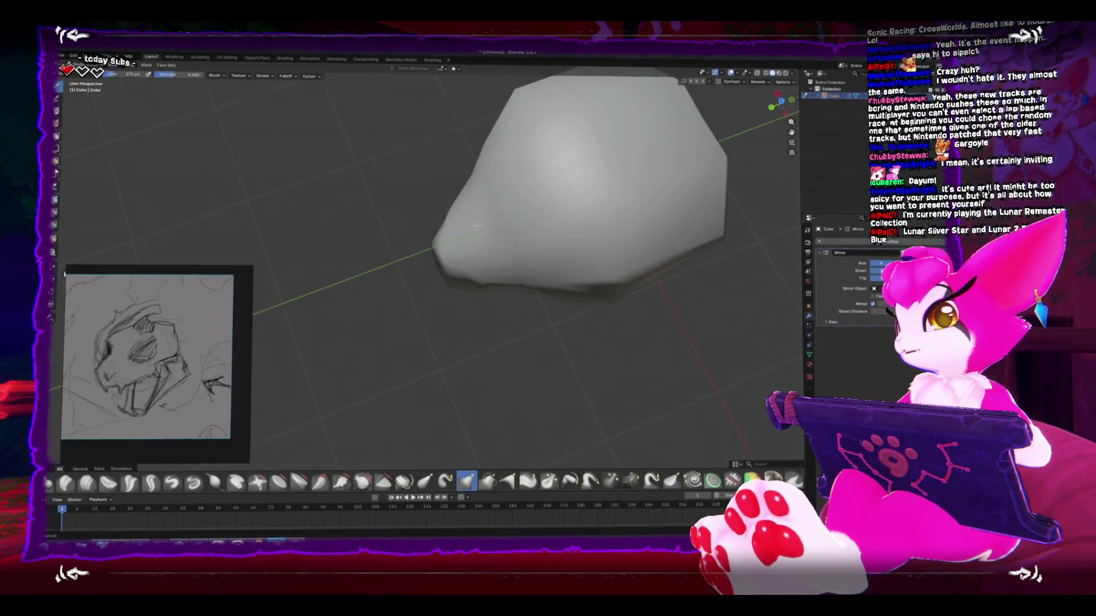
key("f")
left_click(522, 280)
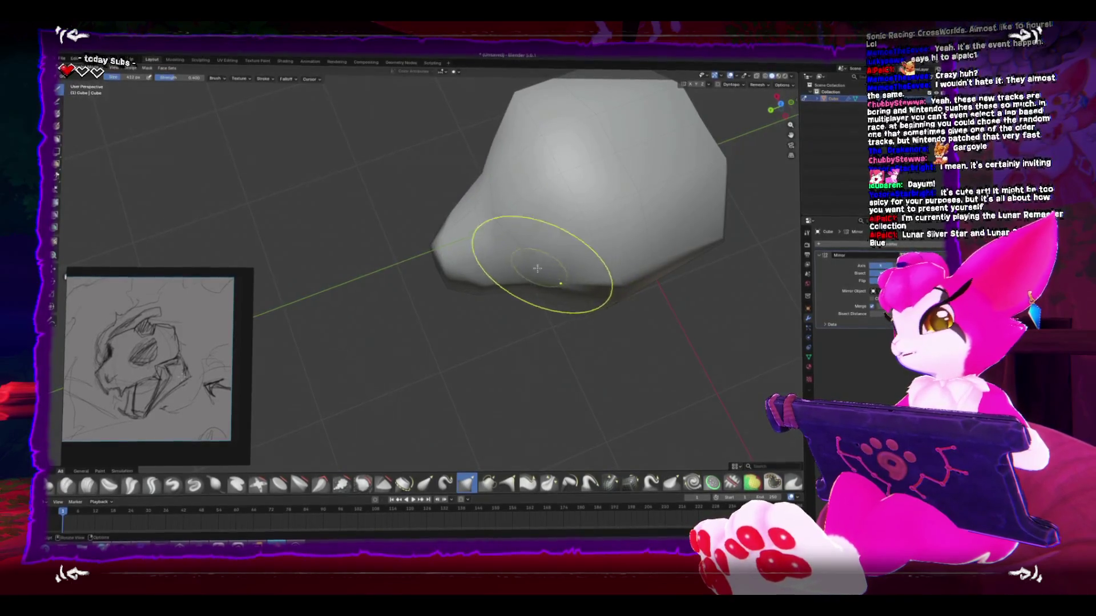
mouse_move(544, 283)
left_mouse_down()
mouse_move(536, 247)
mouse_move(575, 246)
mouse_move(567, 208)
mouse_move(497, 194)
left_mouse_up()
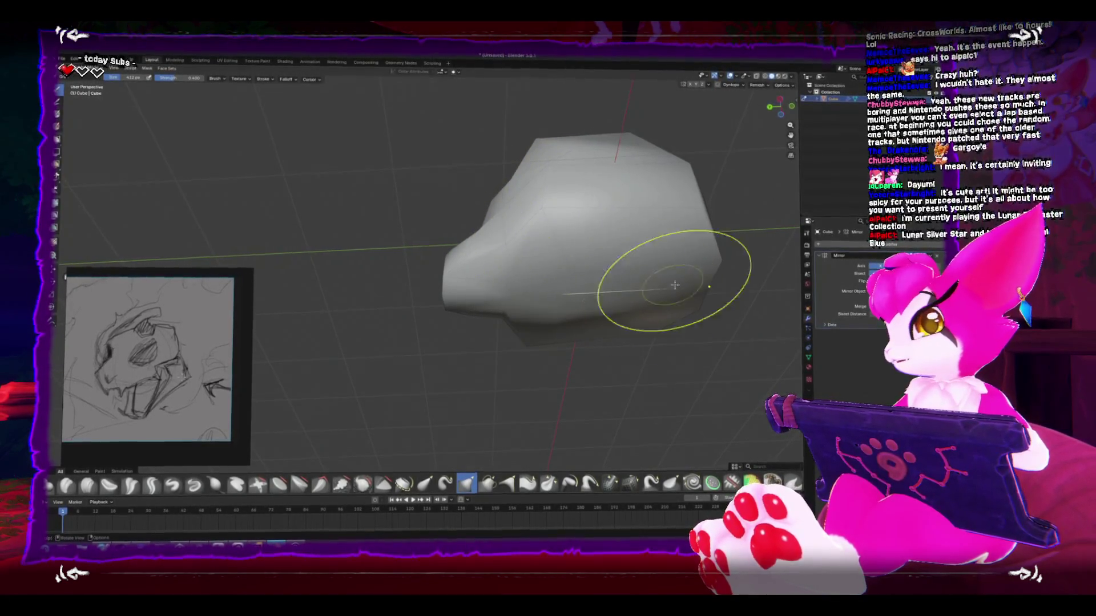
mouse_move(636, 281)
left_mouse_down()
mouse_move(582, 277)
mouse_move(634, 330)
mouse_move(502, 318)
left_mouse_up()
mouse_move(514, 207)
left_mouse_down()
mouse_move(536, 305)
mouse_move(506, 266)
mouse_move(521, 293)
mouse_move(460, 276)
left_mouse_up()
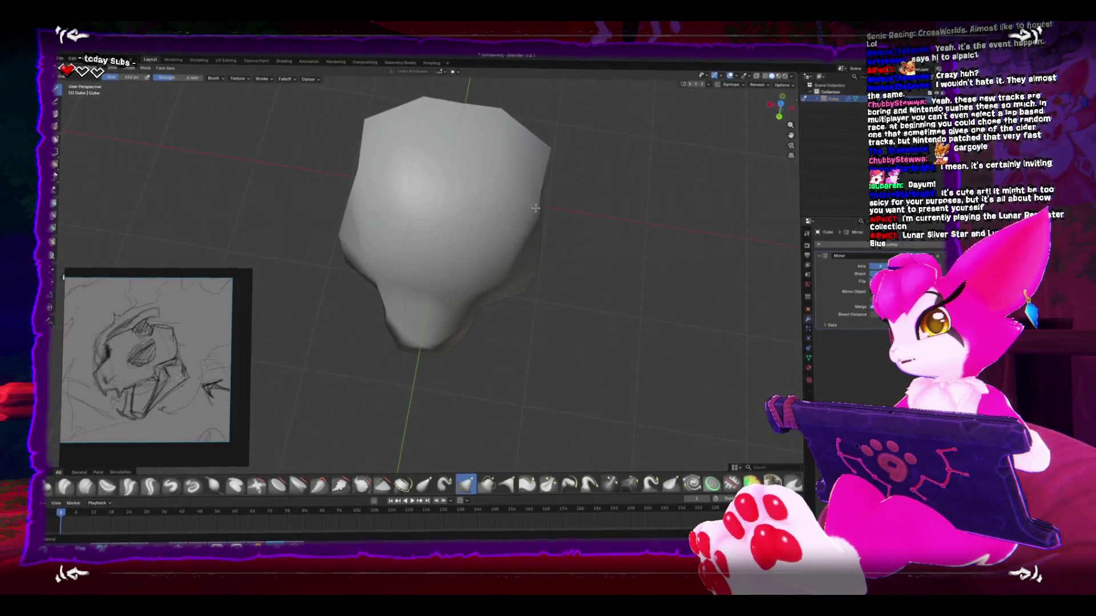
mouse_move(496, 183)
left_mouse_down()
mouse_move(543, 196)
mouse_move(618, 265)
mouse_move(516, 202)
mouse_move(481, 247)
mouse_move(567, 252)
mouse_move(522, 223)
mouse_move(362, 215)
mouse_move(343, 228)
left_mouse_up()
mouse_move(344, 278)
left_mouse_down()
mouse_move(349, 320)
mouse_move(347, 240)
mouse_move(347, 277)
mouse_move(337, 281)
mouse_move(366, 301)
left_mouse_up()
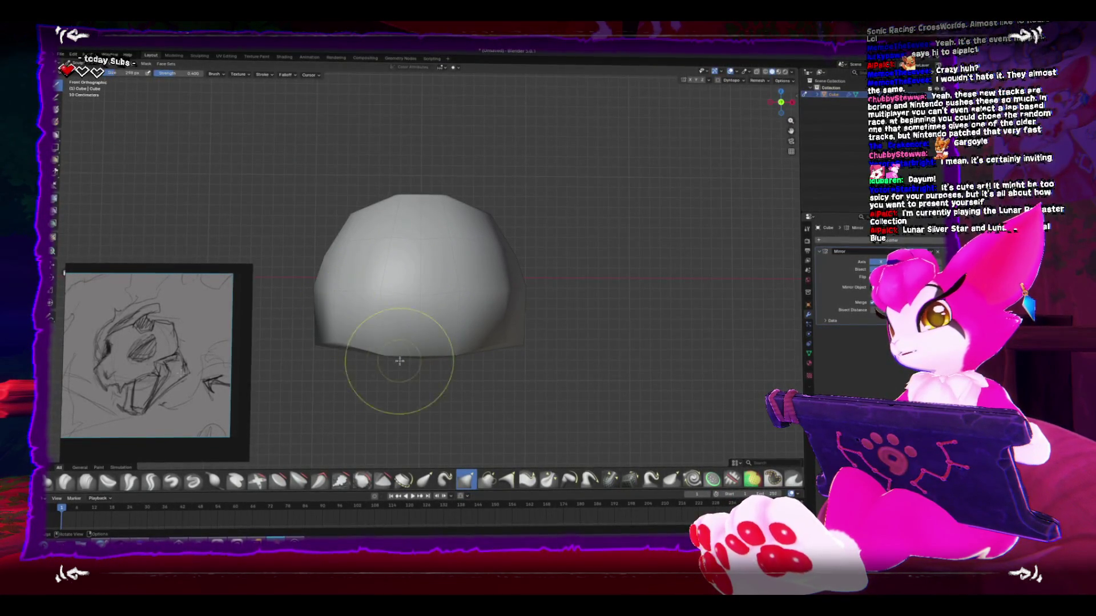
mouse_move(380, 338)
left_mouse_down()
mouse_move(489, 350)
mouse_move(508, 324)
left_mouse_up()
key("Tab")
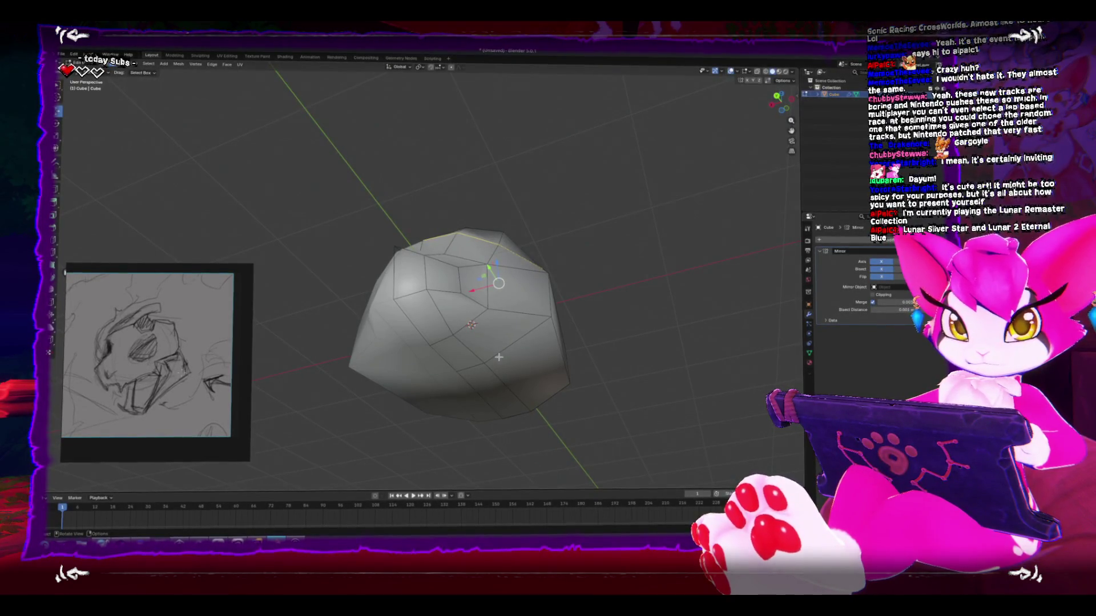
Step: Inset a face near the top of the snout and check it from front, side and bottom views
left_click_drag(502, 362, 443, 317)
scroll(468, 334, "up", 4)
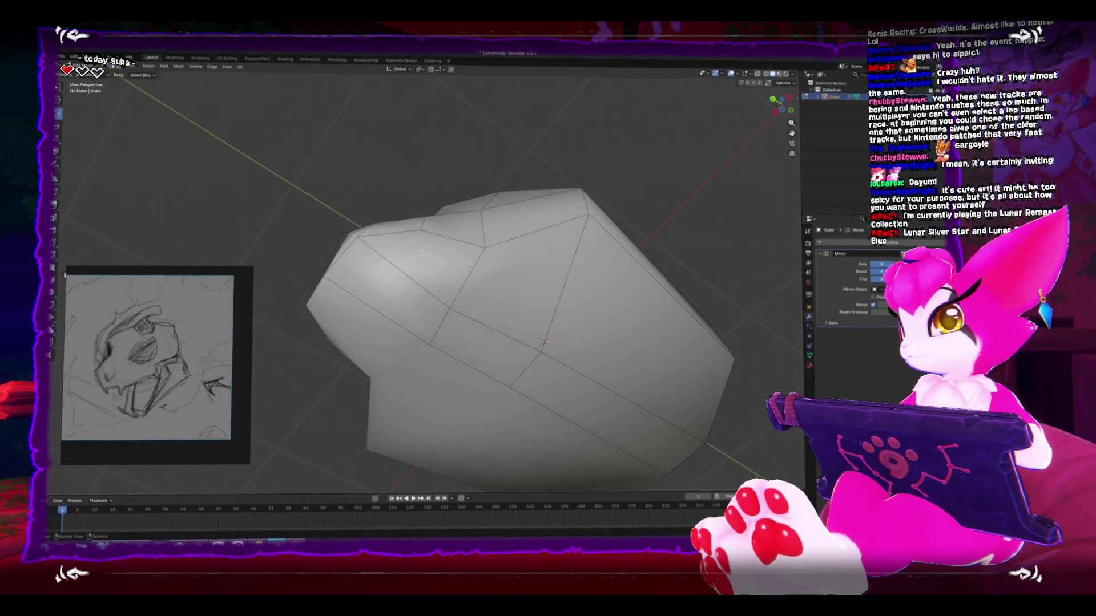
left_click(434, 268)
key("i")
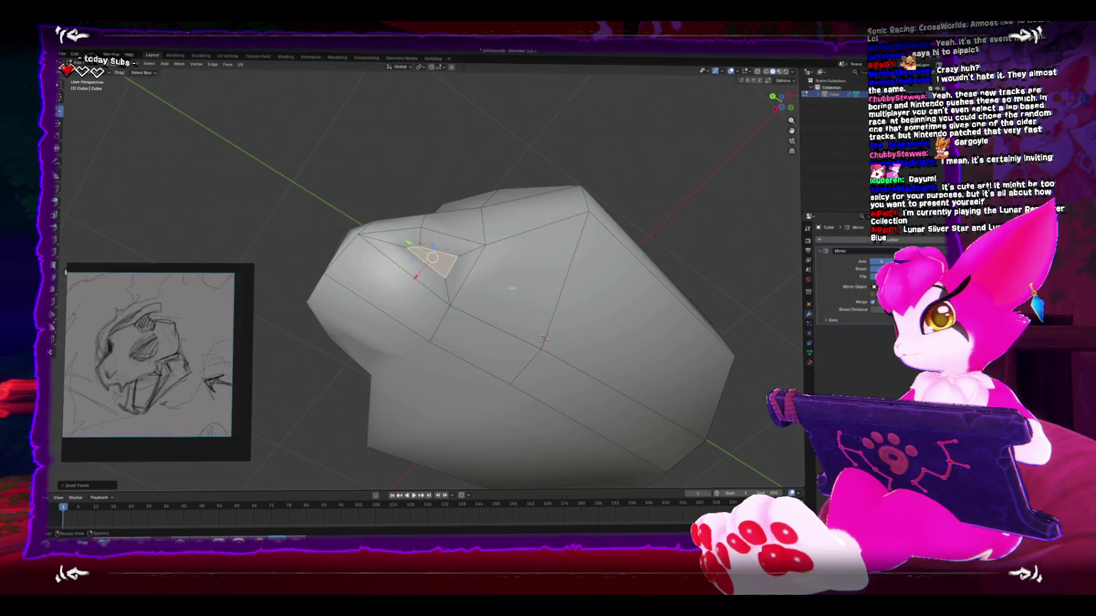
key("KP_1")
key("KP_3")
key("KP_1")
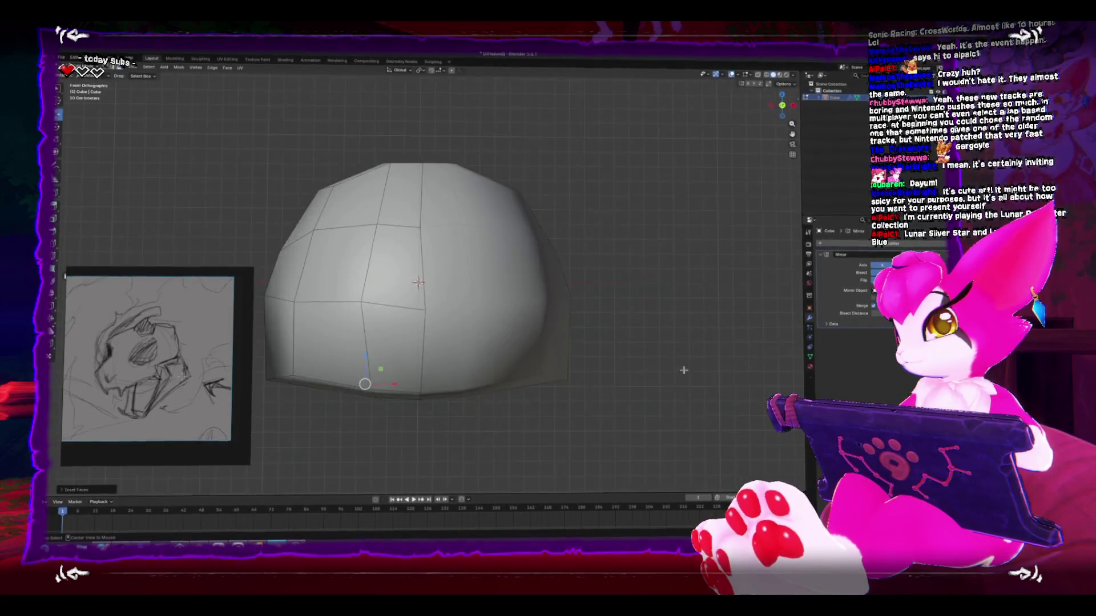
key("ctrl+KP_7")
scroll(459, 304, "up", 5)
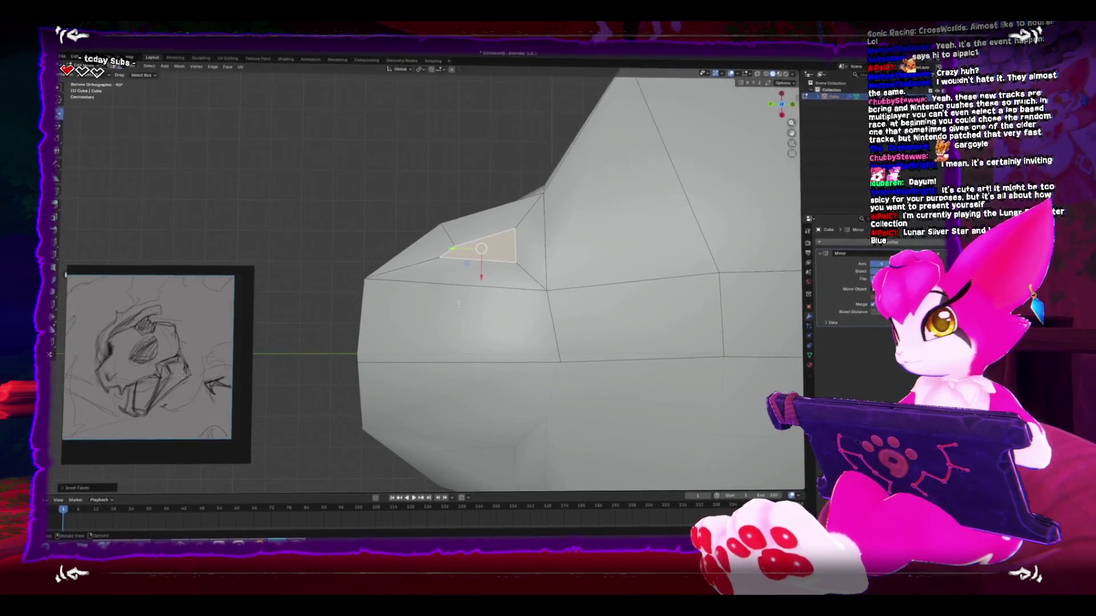
Step: Shift the inset face left and shrink it, then view it from the left side
key("g")
left_click(432, 302)
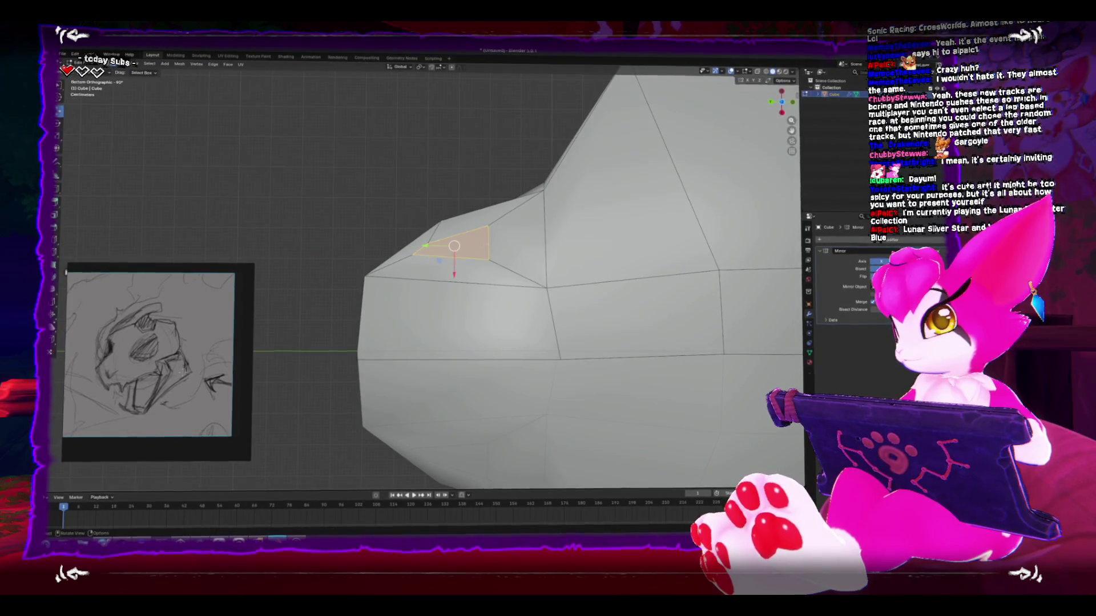
key("s")
left_click(492, 282)
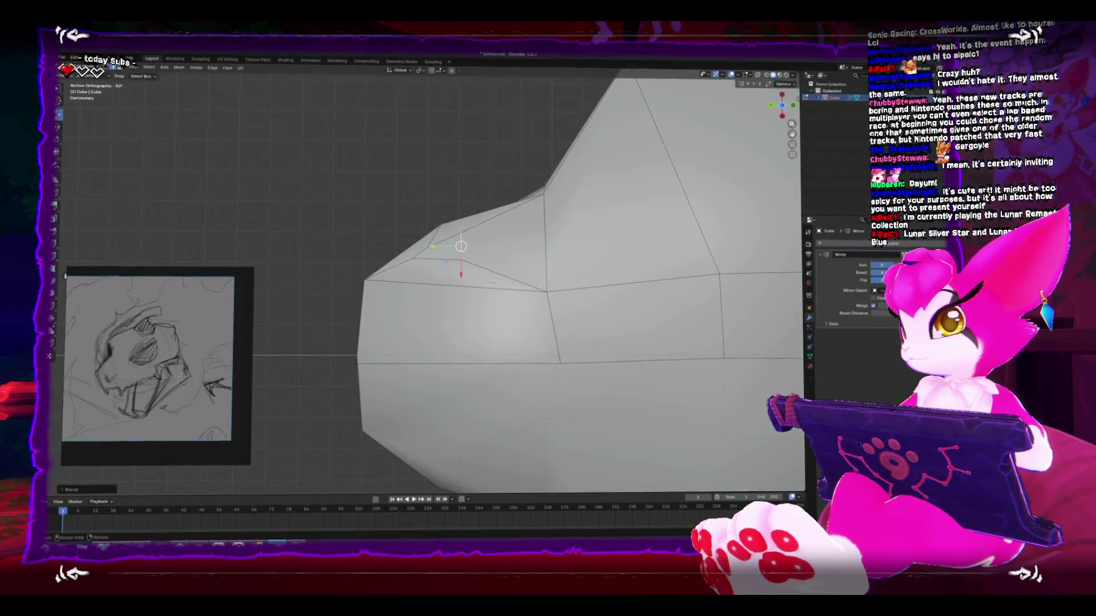
left_click(440, 245)
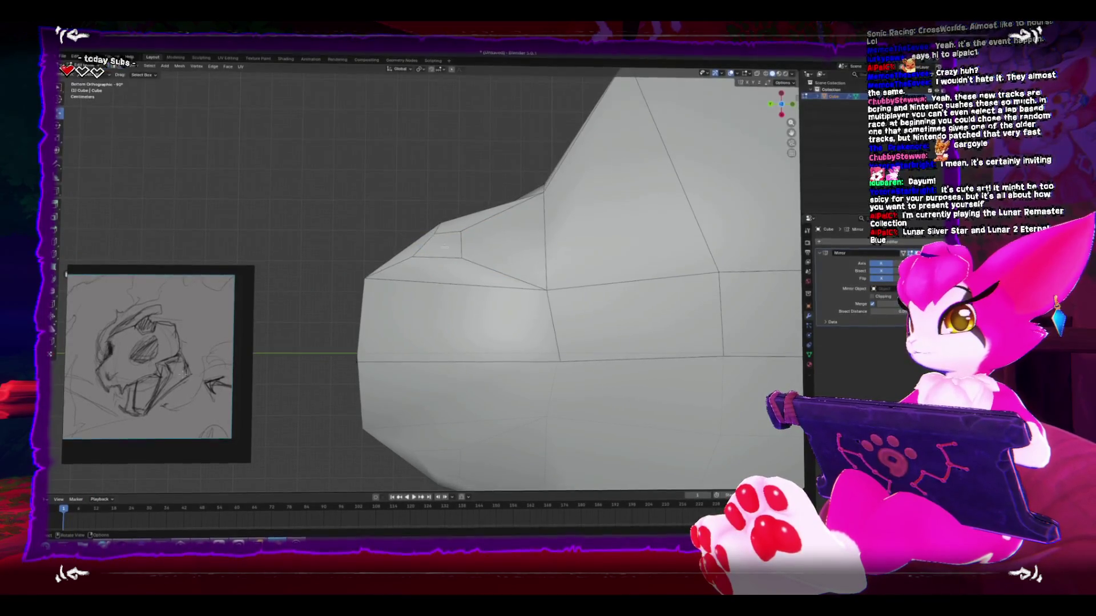
key("ctrl+KP_3")
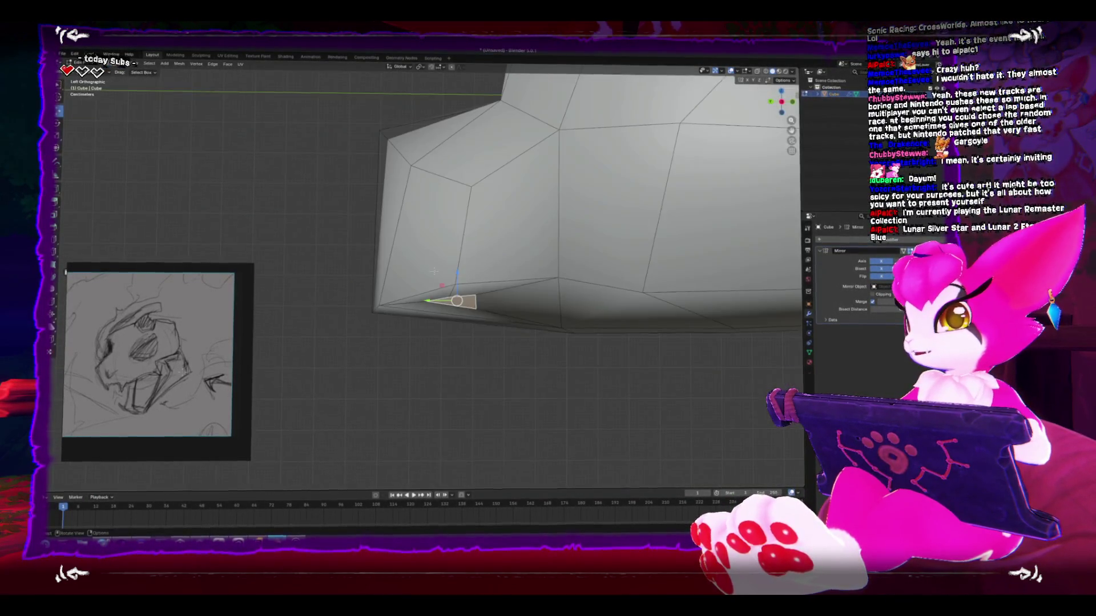
Step: Extrude the small snout face downward into a blocky fang column, with X-ray on
key("e")
left_click(451, 399)
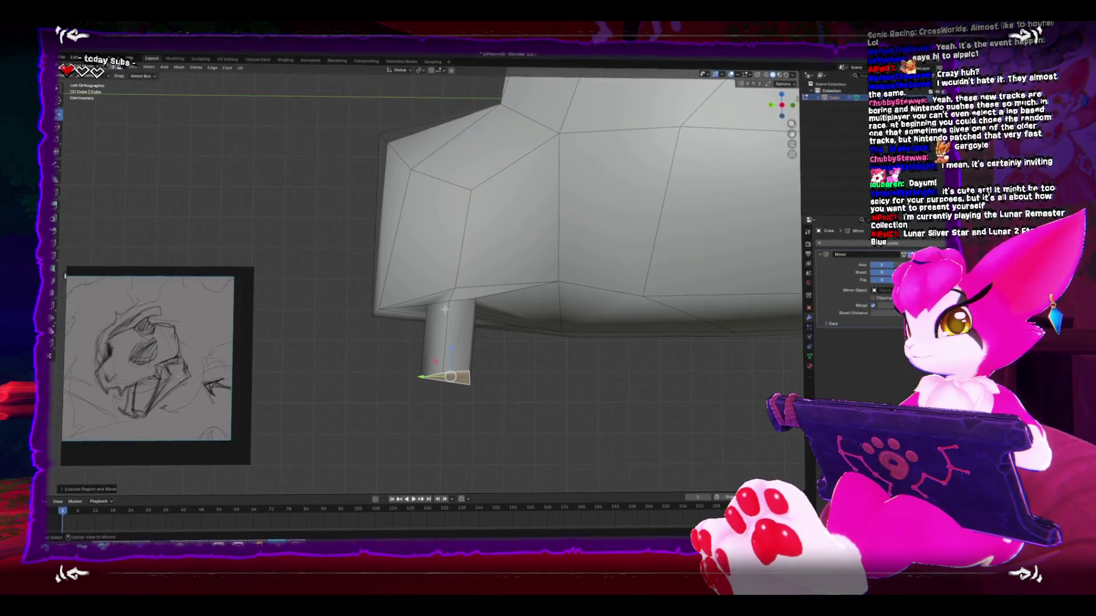
key("alt+z")
Step: Select the fang column's bottom vertices and shift them sideways along X
left_click(450, 305)
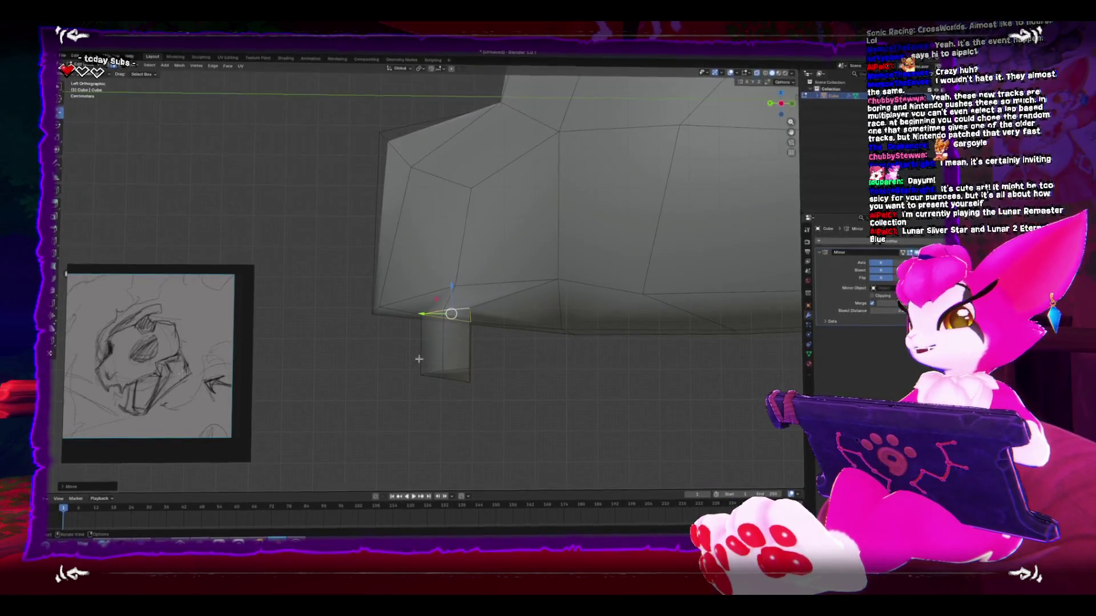
left_click(451, 374)
key("g")
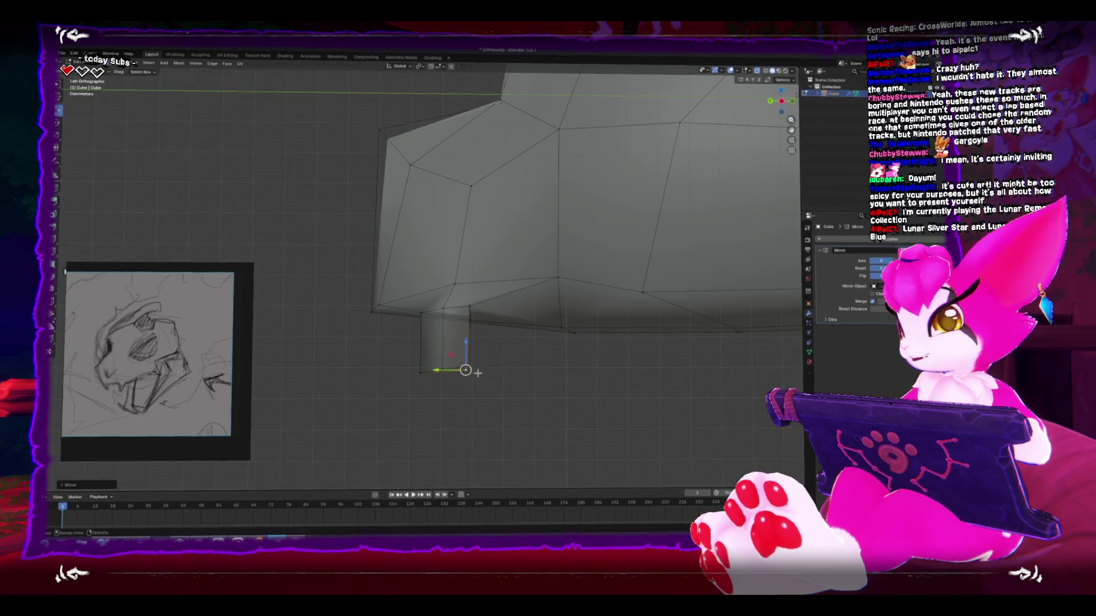
mouse_move(390, 353)
left_mouse_down()
mouse_move(523, 392)
mouse_move(452, 310)
mouse_move(459, 298)
mouse_move(447, 300)
left_mouse_up()
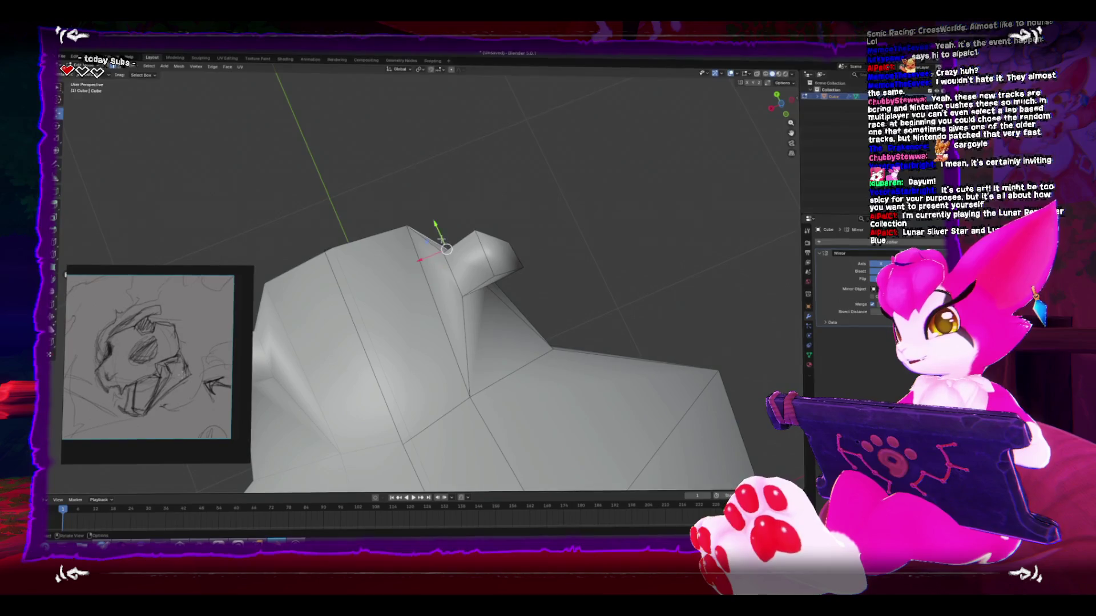
left_click_drag(739, 109, 739, 106)
mouse_move(420, 295)
left_mouse_down()
mouse_move(489, 295)
mouse_move(465, 243)
mouse_move(439, 278)
mouse_move(460, 274)
mouse_move(470, 285)
left_mouse_up()
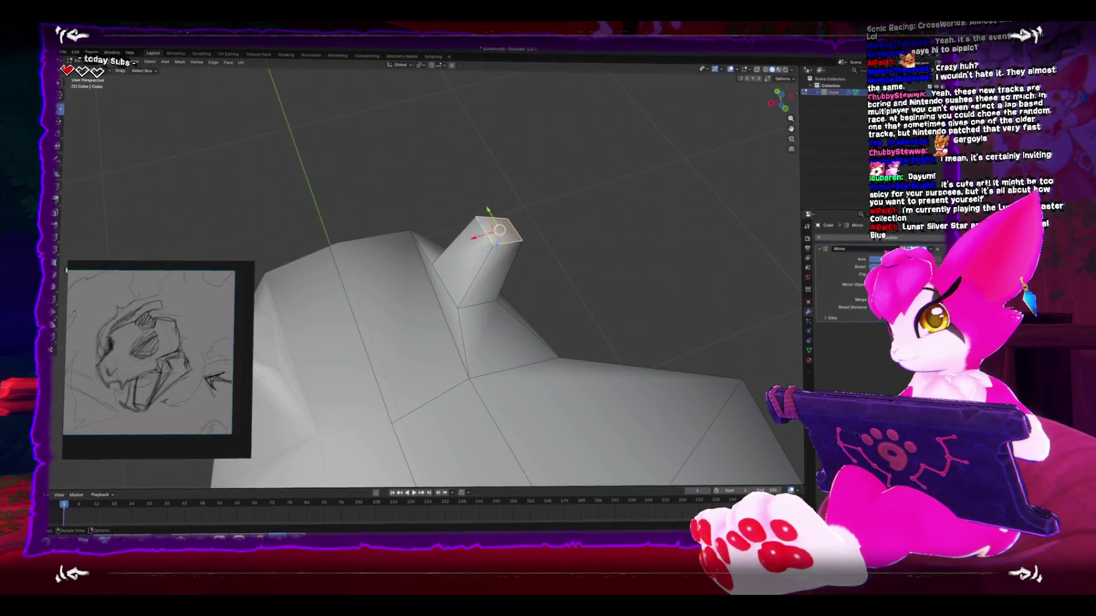
left_click_drag(473, 237, 467, 238)
key("ctrl+KP_1")
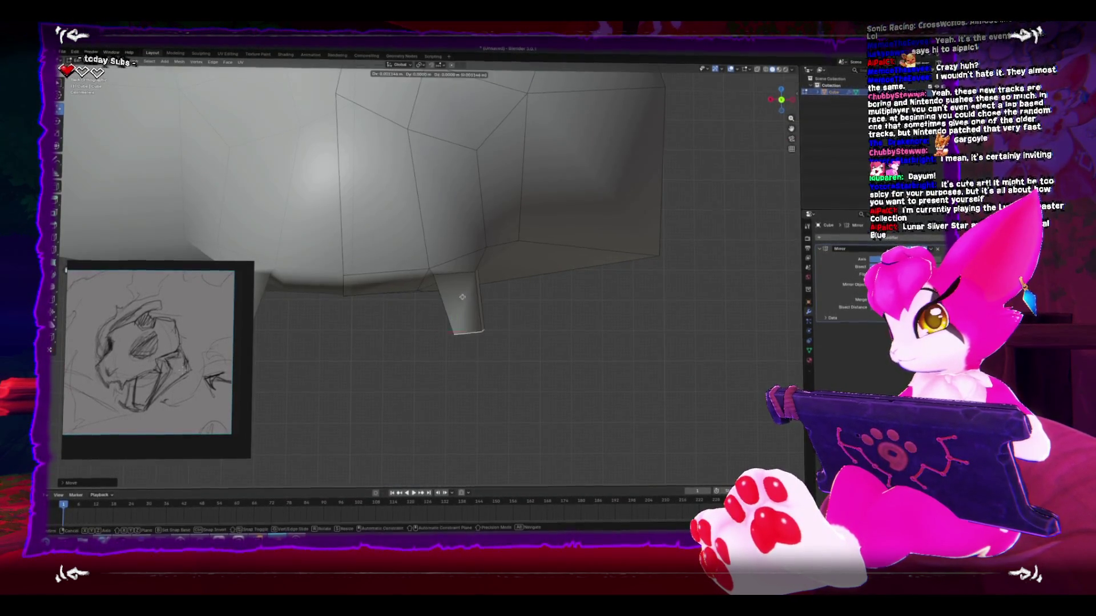
Step: Extrude the fang's bottom face and merge it into a single pointed tip
left_click_drag(462, 296, 455, 268)
key("e")
left_click(479, 339)
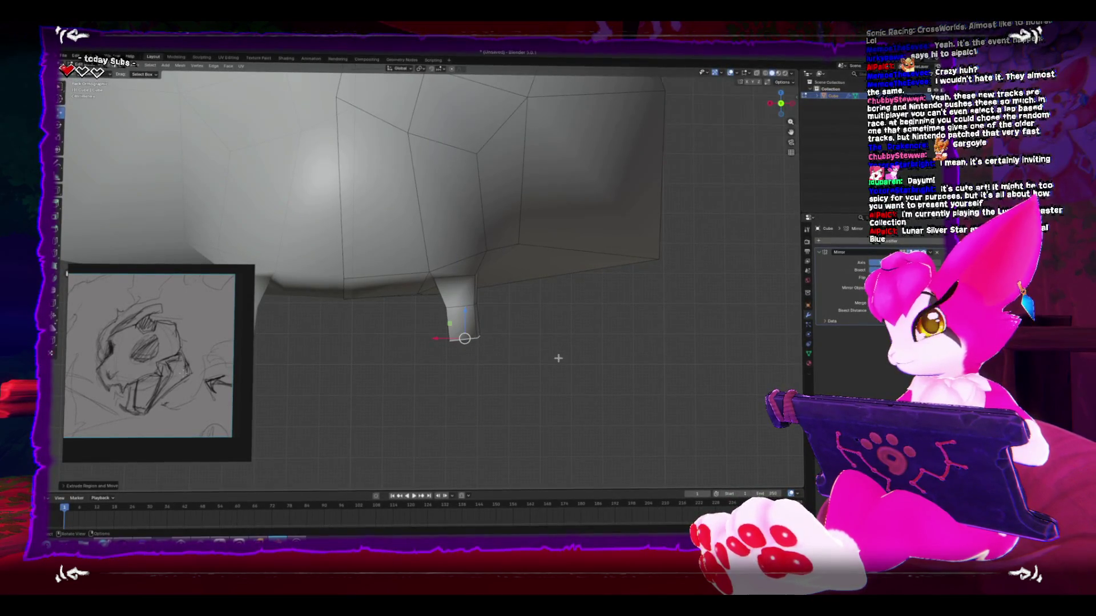
key("m")
left_click(548, 357)
Step: In the left side view, move and rotate the fang so it angles downward
key("ctrl+KP_3")
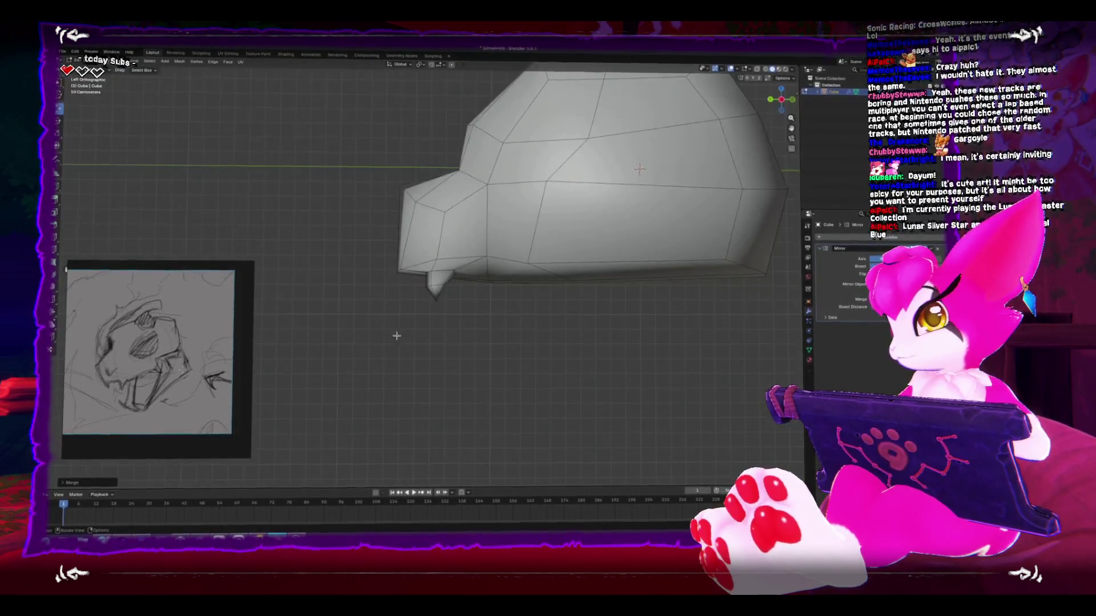
key("g")
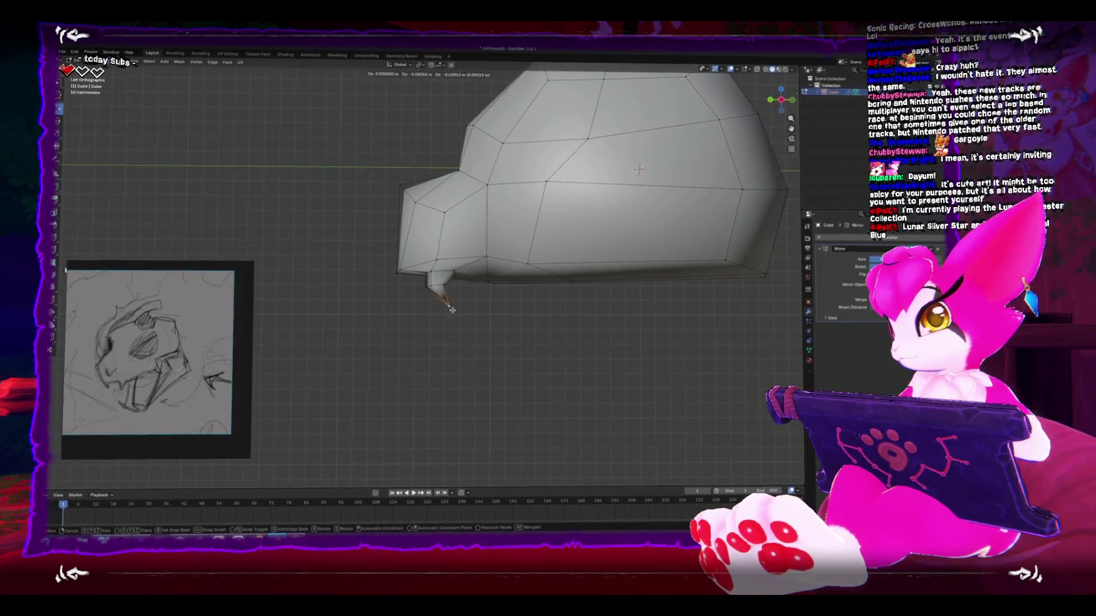
left_click(497, 314)
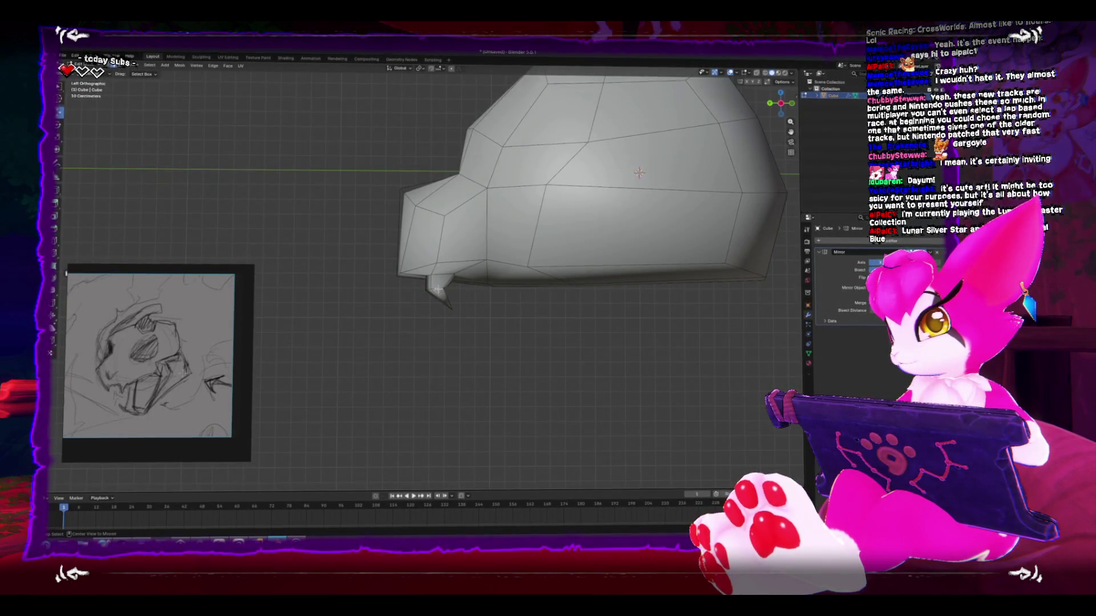
key("r")
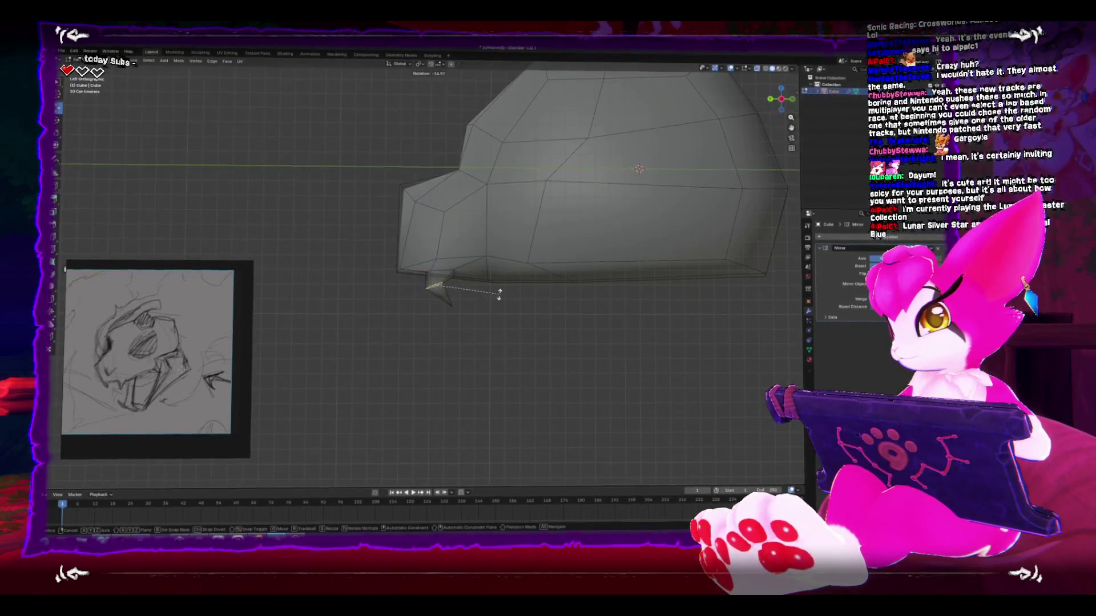
left_click(556, 306)
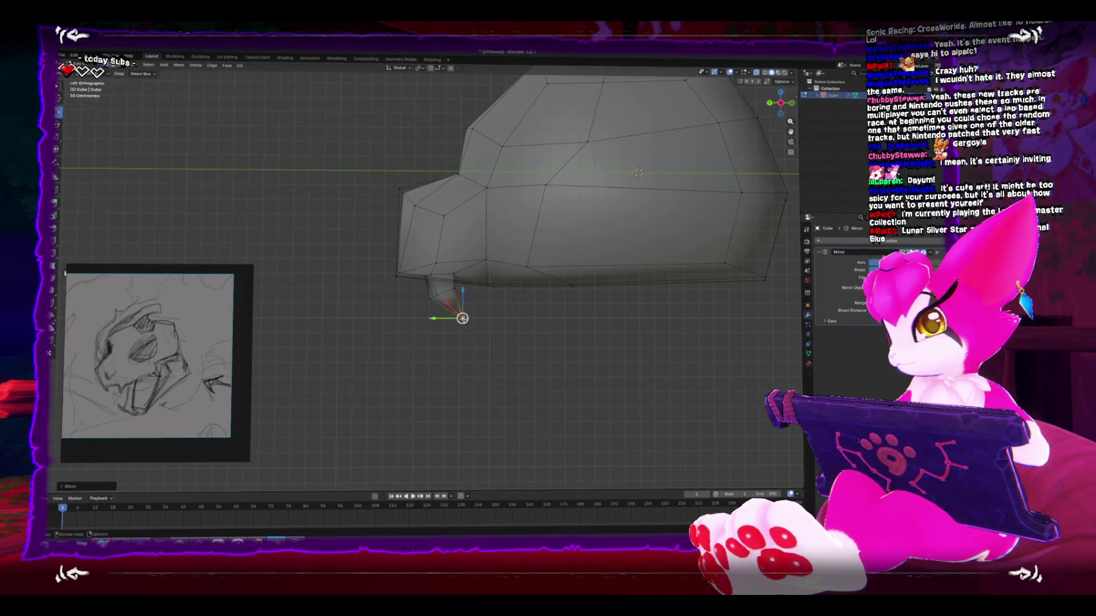
key("g")
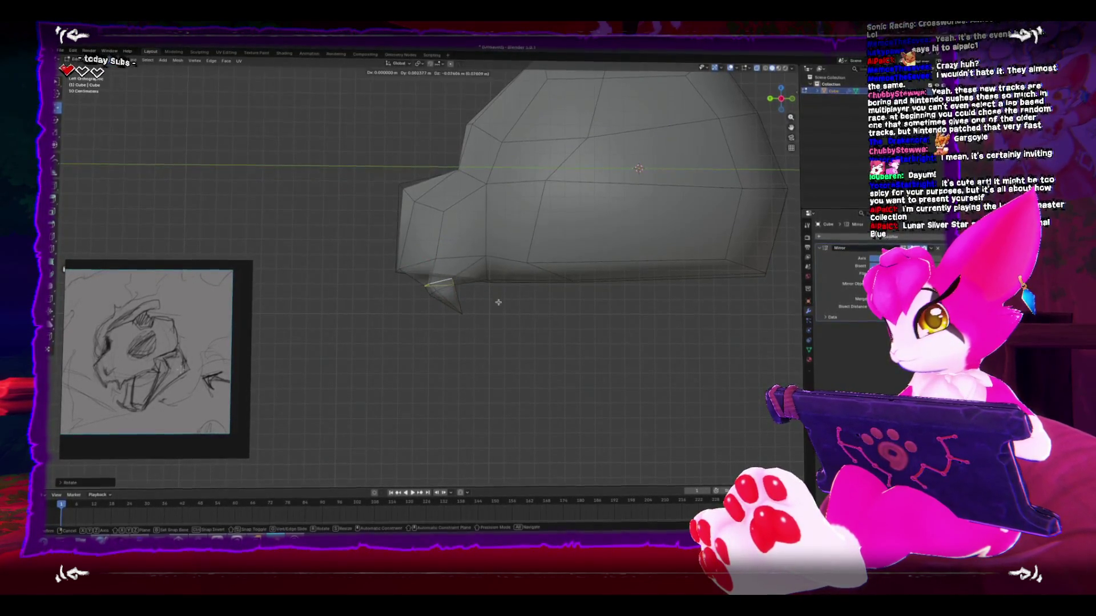
left_click(535, 301)
Step: Reposition a vertex near the fang, first vertically along Z, then along Y
key("ctrl+KP_1")
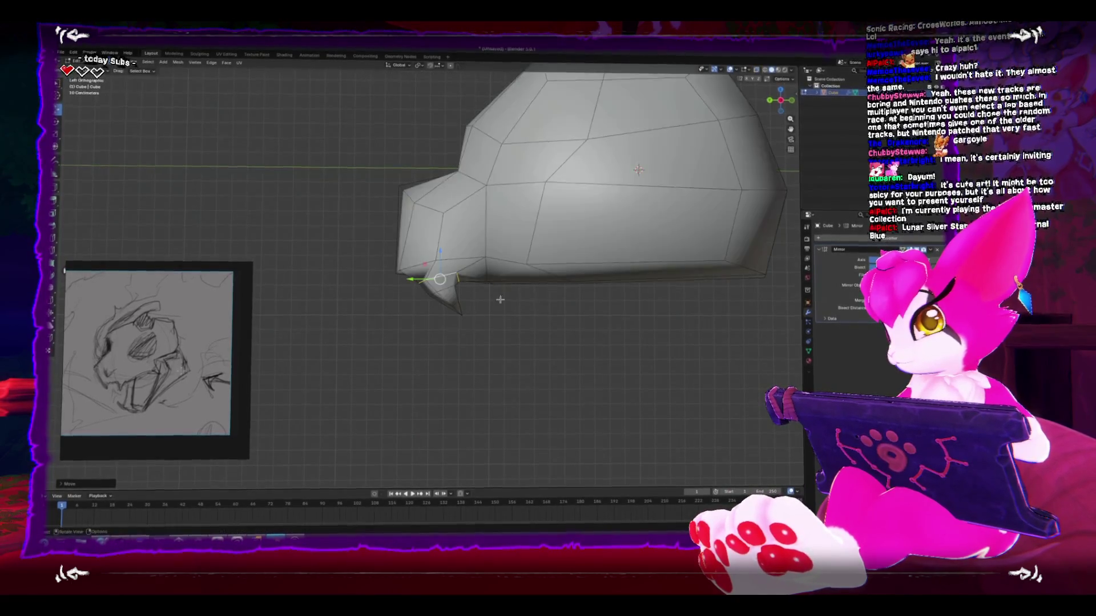
left_click_drag(423, 294, 388, 268)
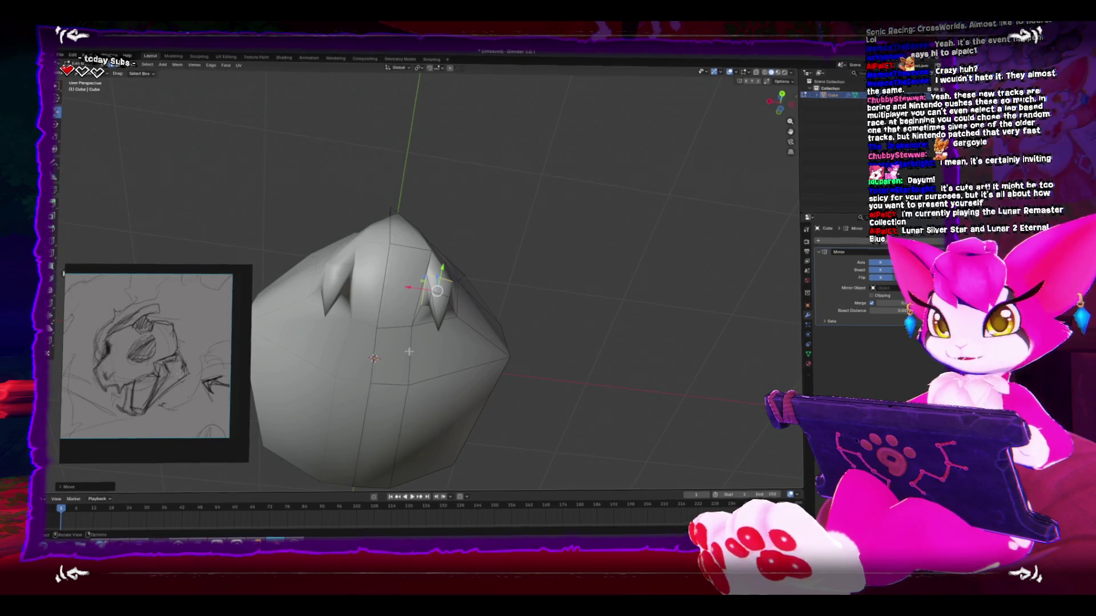
left_click(394, 318)
key("g")
key("z")
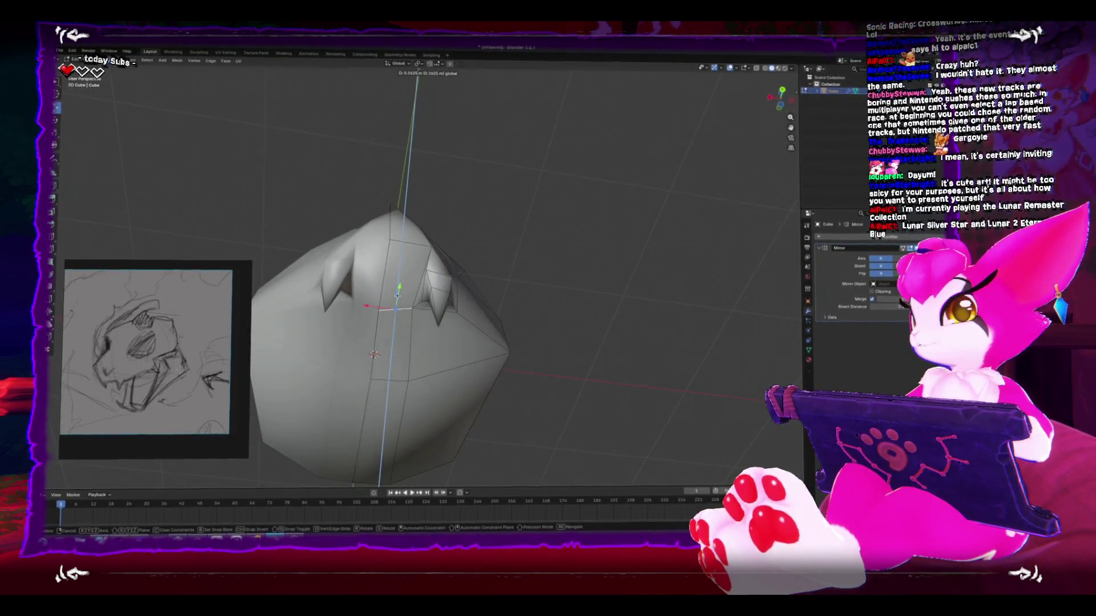
left_click(397, 288)
mouse_move(398, 289)
left_mouse_down()
mouse_move(437, 263)
mouse_move(380, 264)
mouse_move(391, 288)
left_mouse_up()
mouse_move(450, 264)
left_mouse_down()
mouse_move(392, 262)
mouse_move(420, 263)
left_mouse_up()
key("g")
key("y")
left_click(412, 285)
Step: Loop-cut a centred horizontal edge loop through the snout and move its front vertices
key("Tab")
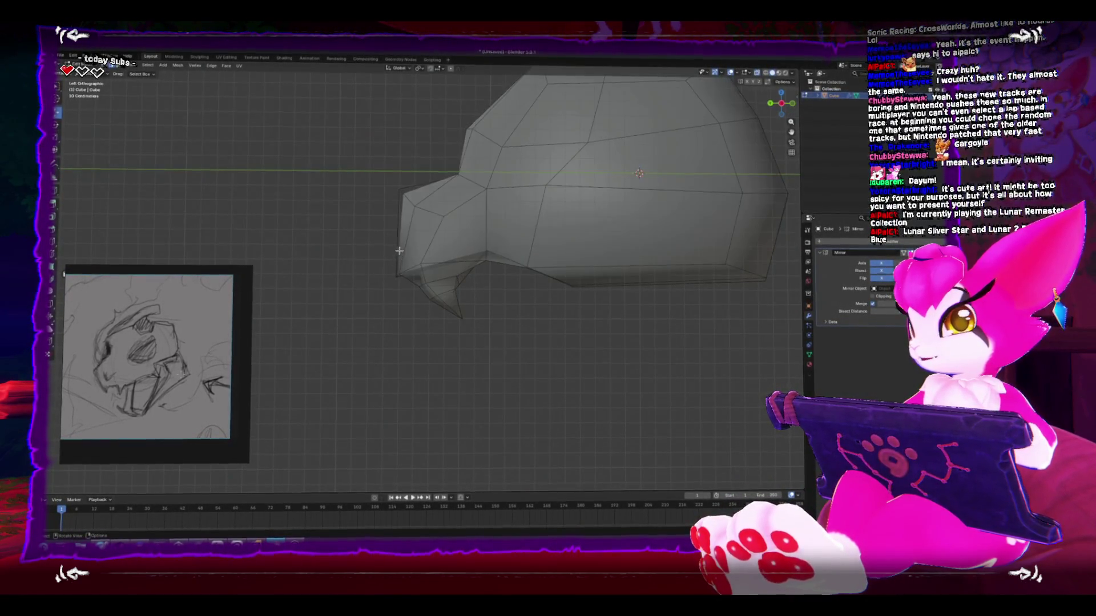
key("ctrl+r")
left_click(417, 243)
left_click(355, 229)
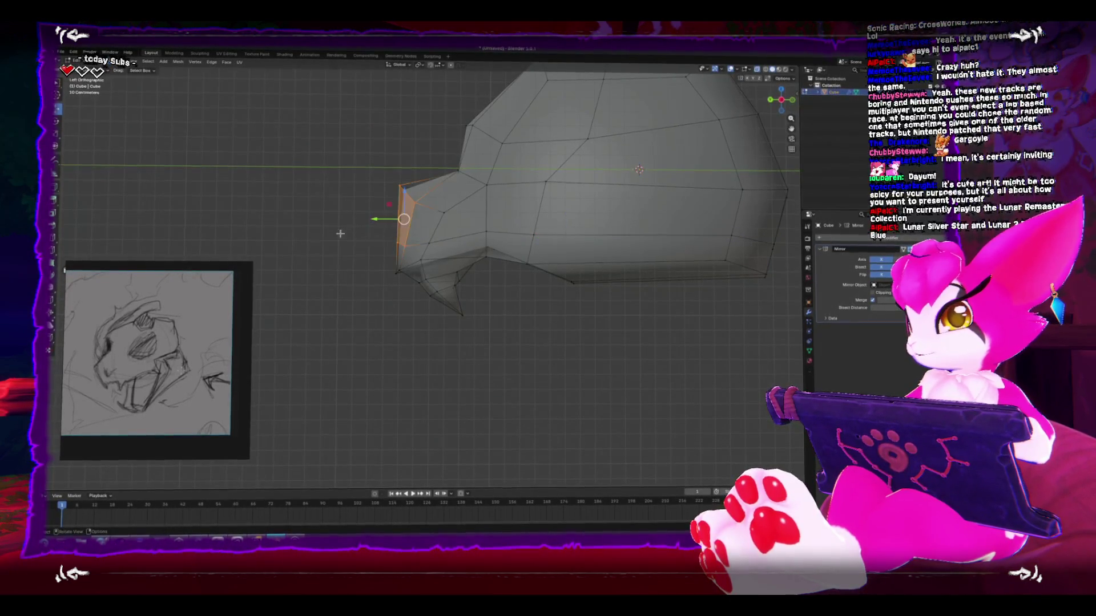
left_click_drag(327, 232, 444, 249)
key("alt+z")
key("g")
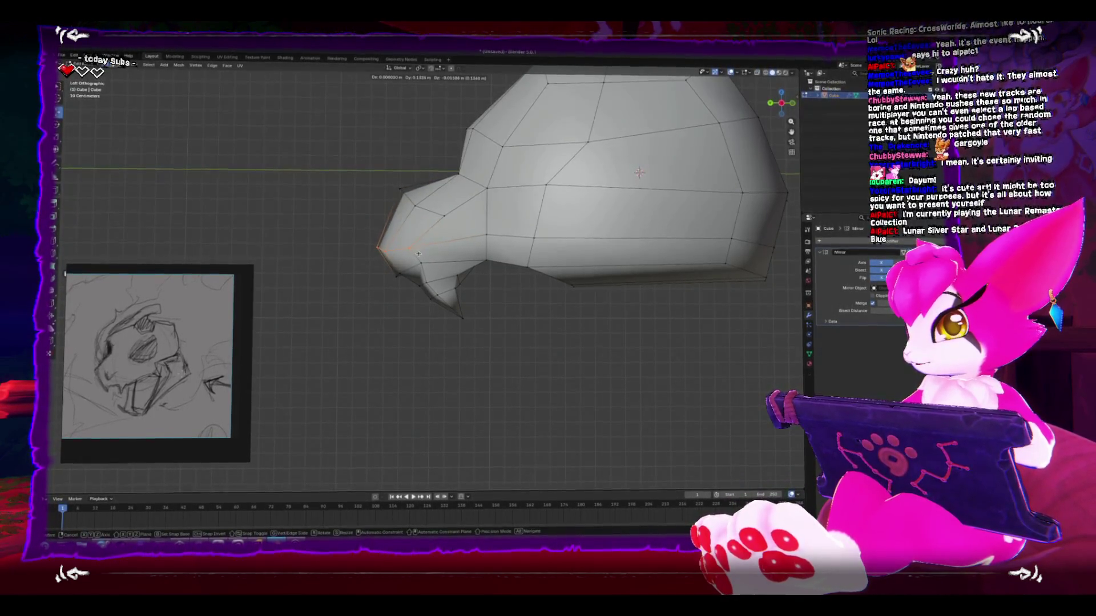
left_click(453, 254)
Step: Tweak snout vertices, making a Shift+Y constrained move and raising a jaw vertex
mouse_move(553, 255)
left_mouse_down()
mouse_move(574, 277)
mouse_move(556, 282)
mouse_move(542, 257)
left_mouse_up()
key("g")
key("shift+y")
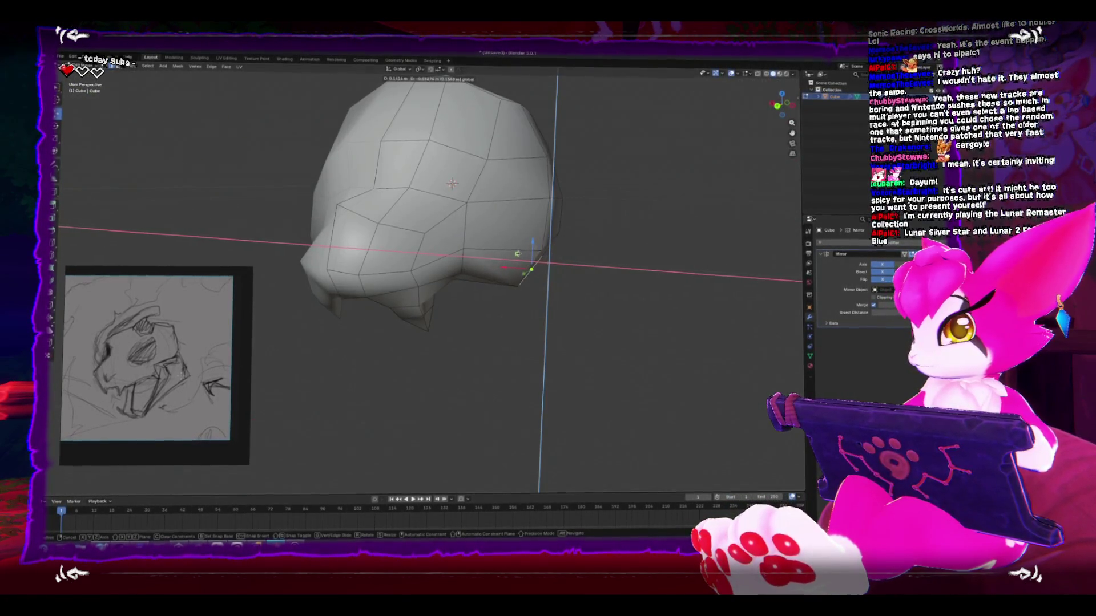
left_click(520, 255)
left_click(461, 270)
mouse_move(461, 270)
left_mouse_down()
mouse_move(439, 308)
mouse_move(471, 307)
left_mouse_up()
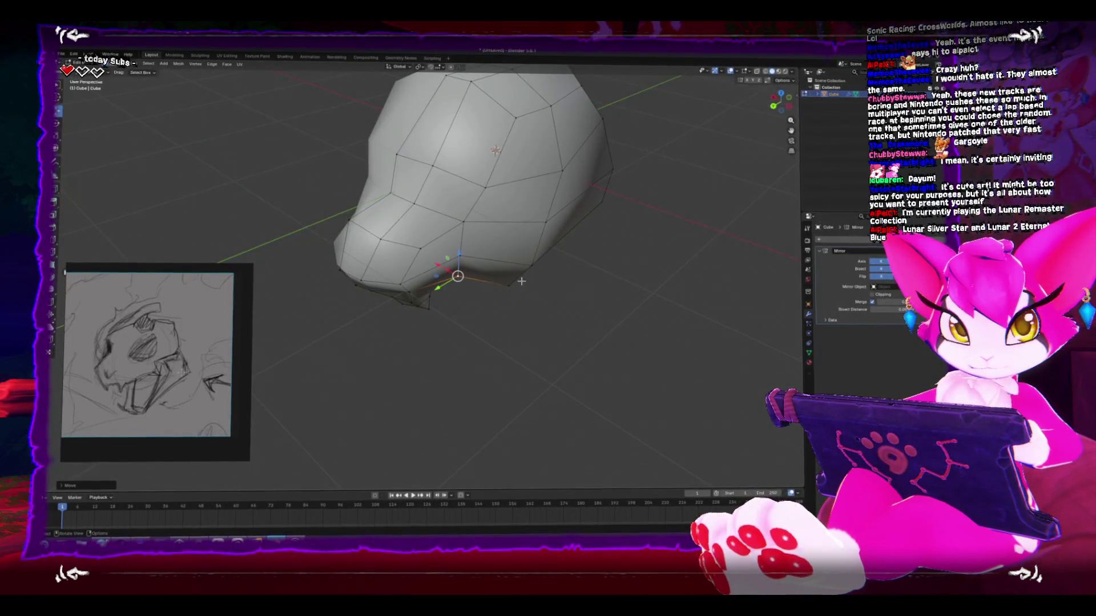
left_click_drag(311, 256, 373, 247)
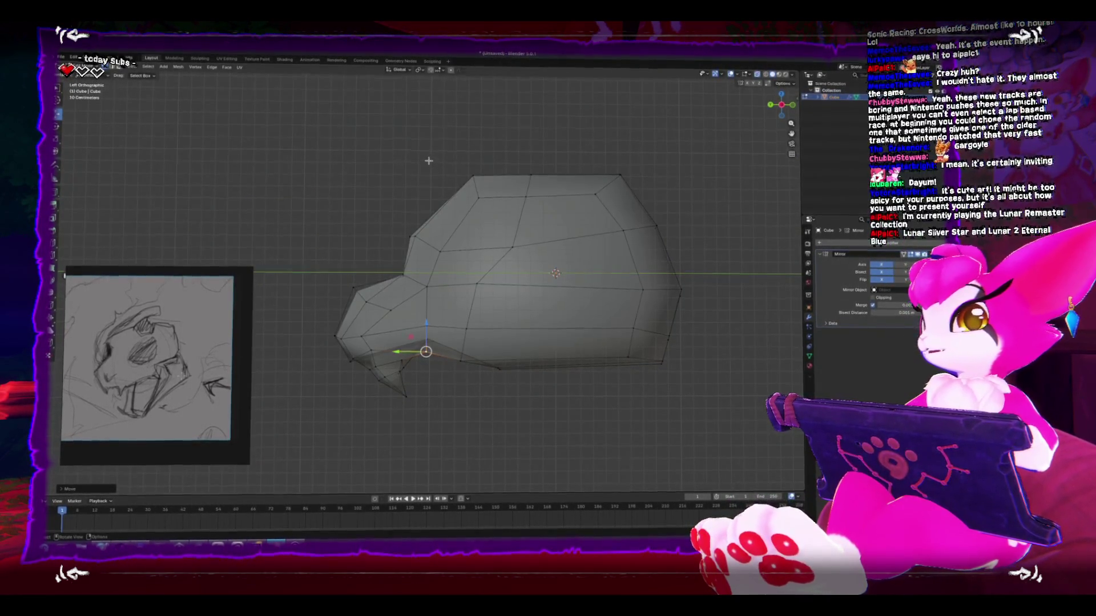
Step: Add a vertical edge loop across the head and flatten it straight with scale 0
left_click(502, 183)
right_click(482, 275)
left_click(476, 280)
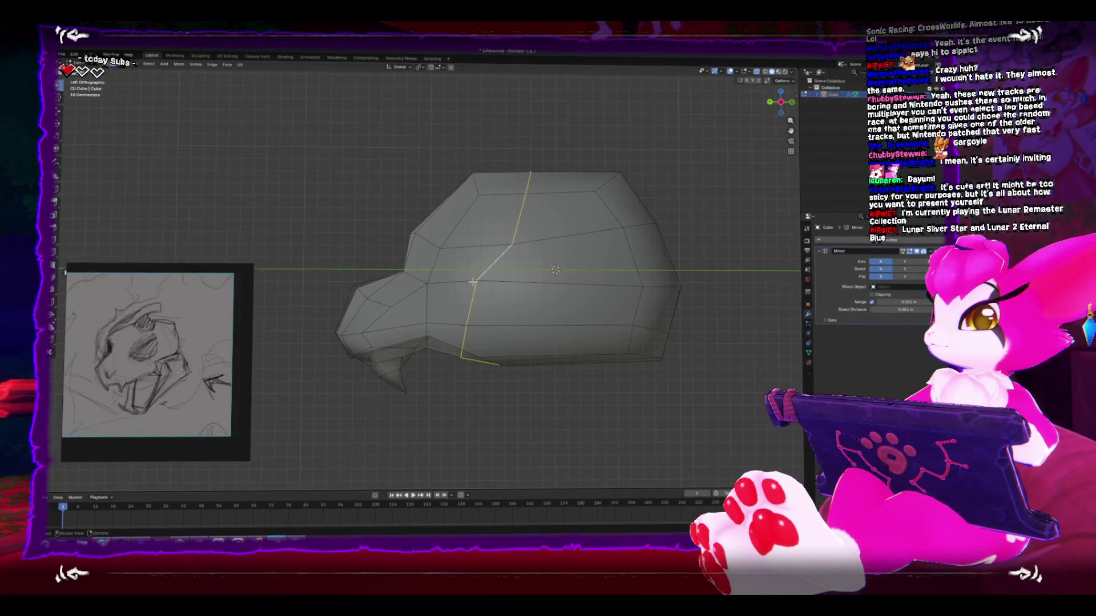
right_click(476, 281)
left_click(479, 275)
key("s")
key("x")
key("0")
key("Return")
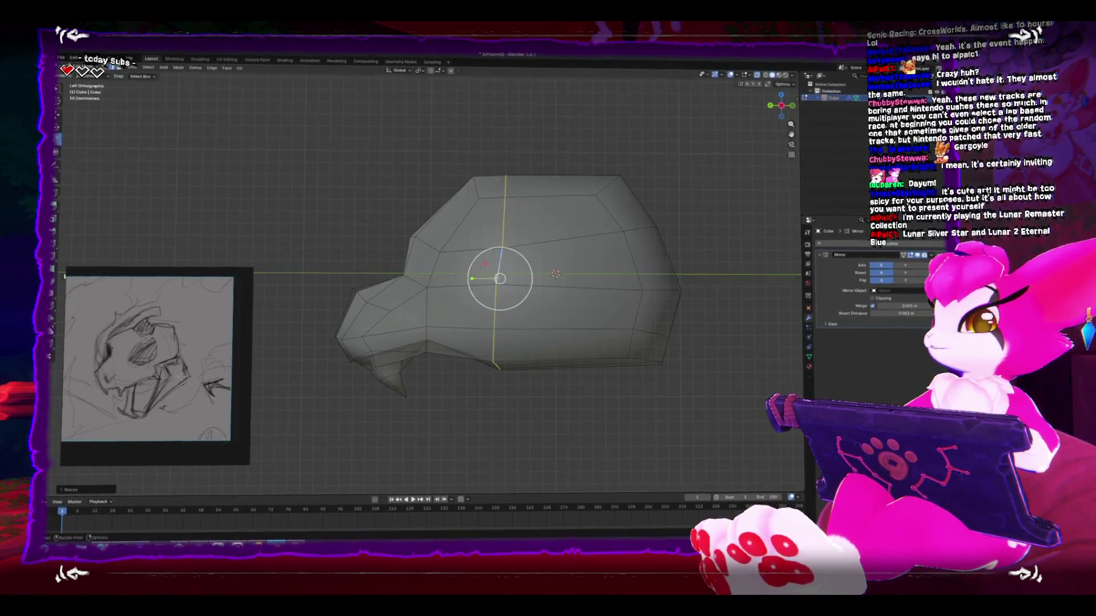
Step: Shift the new loop slightly toward the snout and nudge the upper-left silhouette edge
left_click_drag(490, 279, 471, 281)
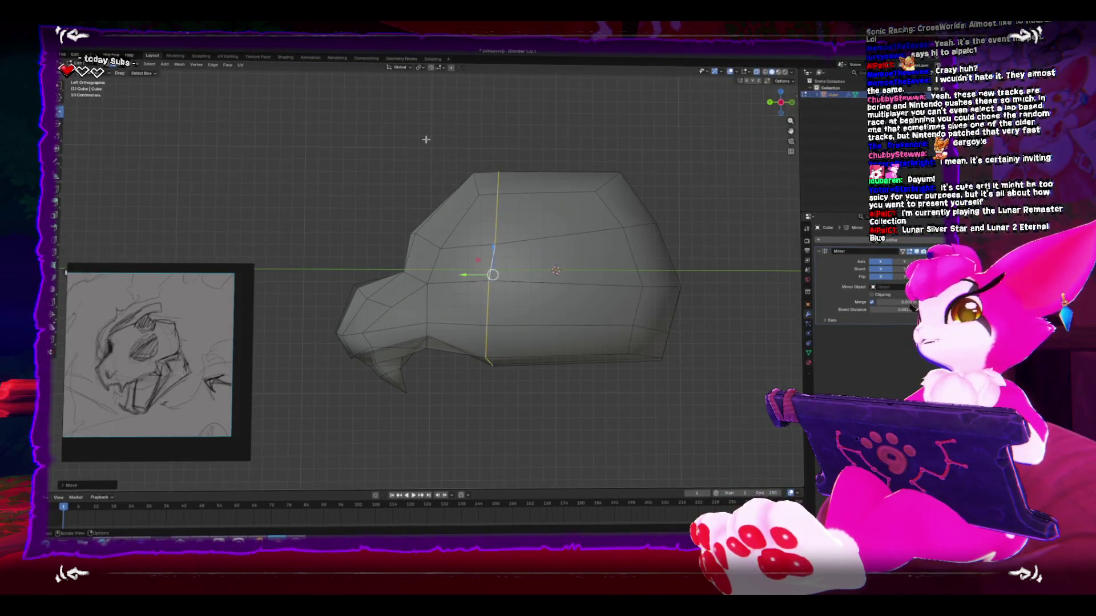
left_click(487, 220)
left_click(462, 218)
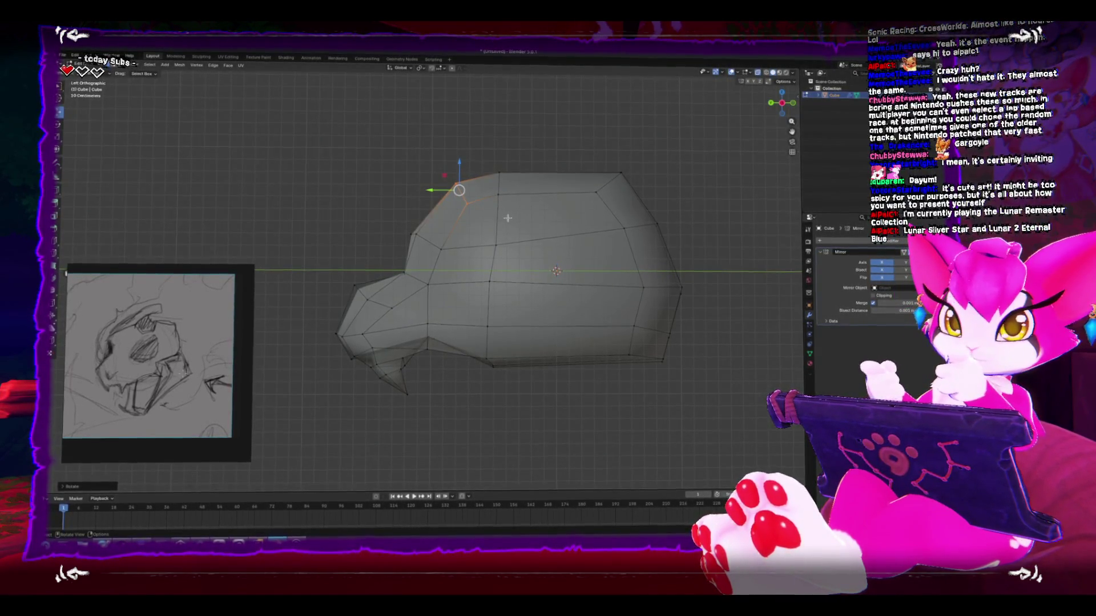
Step: Box-select the back of the head and pull the rear face column inward
key("g")
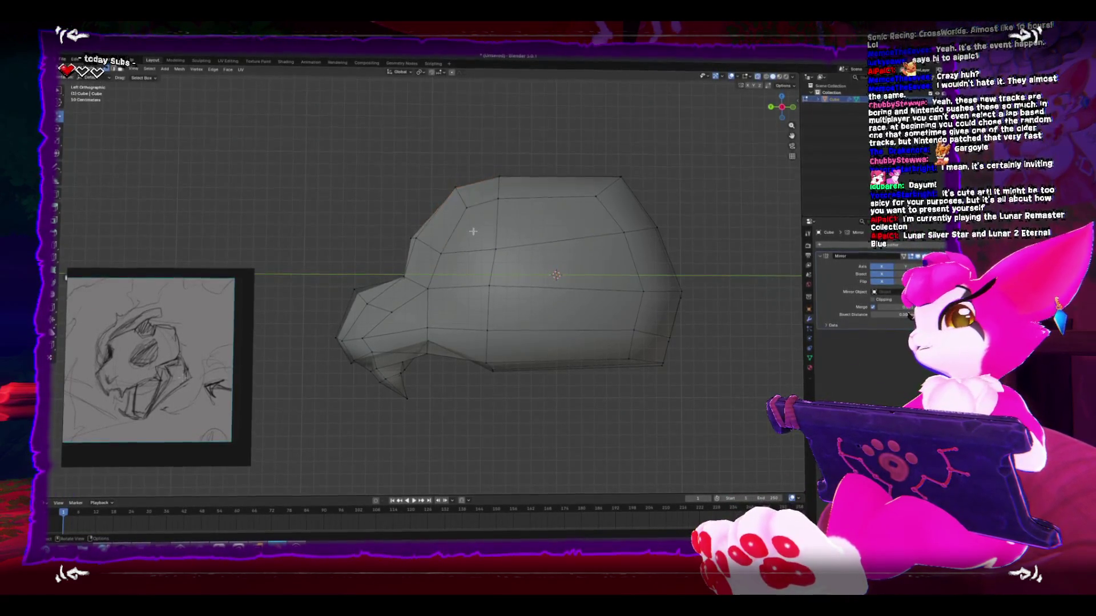
mouse_move(523, 169)
left_mouse_down()
mouse_move(583, 248)
mouse_move(645, 388)
left_mouse_up()
mouse_move(604, 300)
left_mouse_down()
mouse_move(546, 304)
mouse_move(588, 300)
left_mouse_up()
Step: Rotate the top rear corner vertex and move the rear faces slightly toward the snout
left_click(565, 197)
key("r")
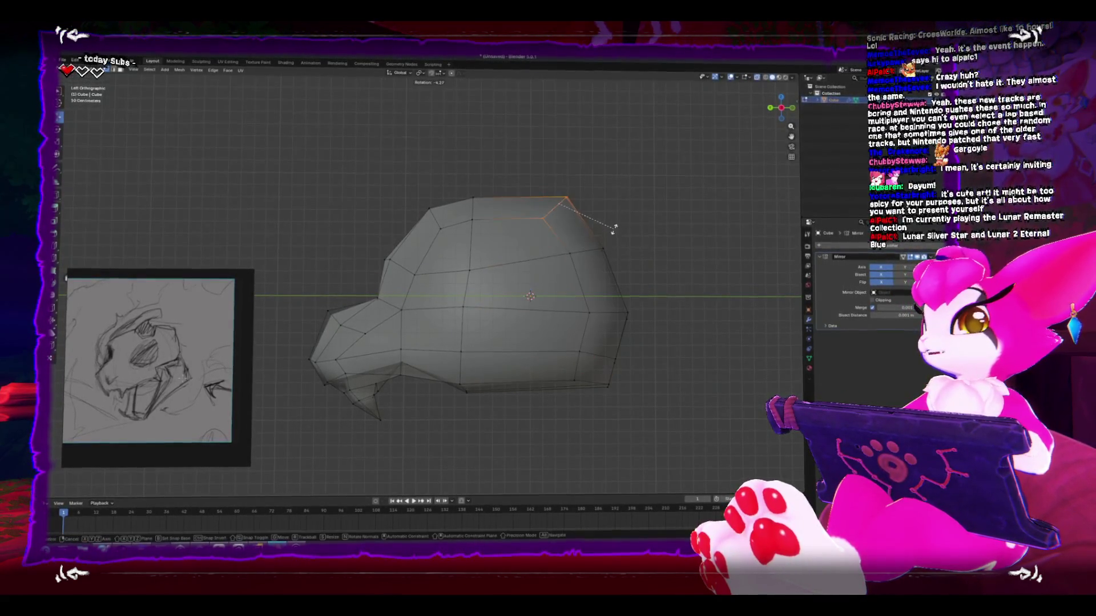
left_click(607, 225)
left_click_drag(506, 166, 709, 439)
mouse_move(564, 298)
left_mouse_down()
mouse_move(544, 298)
mouse_move(555, 298)
left_mouse_up()
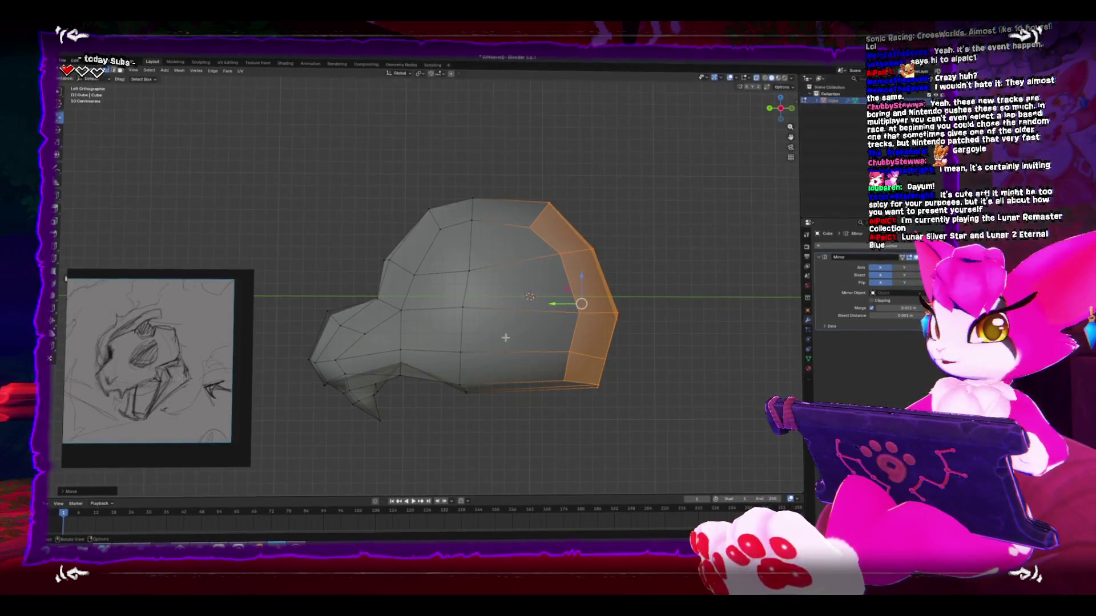
mouse_move(520, 367)
left_mouse_down()
mouse_move(395, 352)
mouse_move(400, 365)
mouse_move(384, 382)
left_mouse_up()
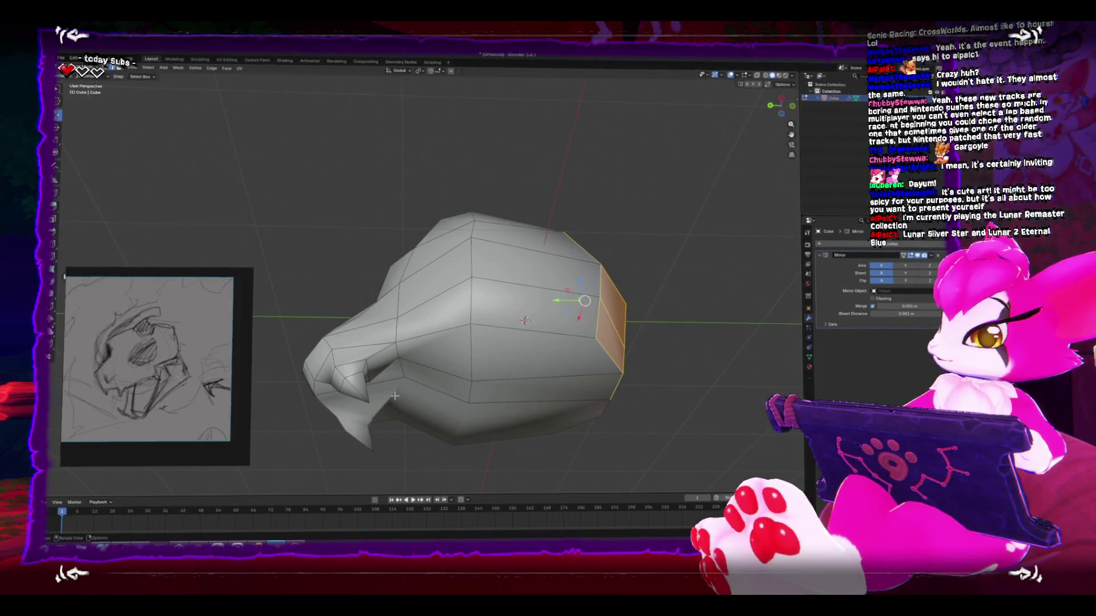
Step: Rotate a vertex near the mouth while viewing the head from below
left_click(394, 395)
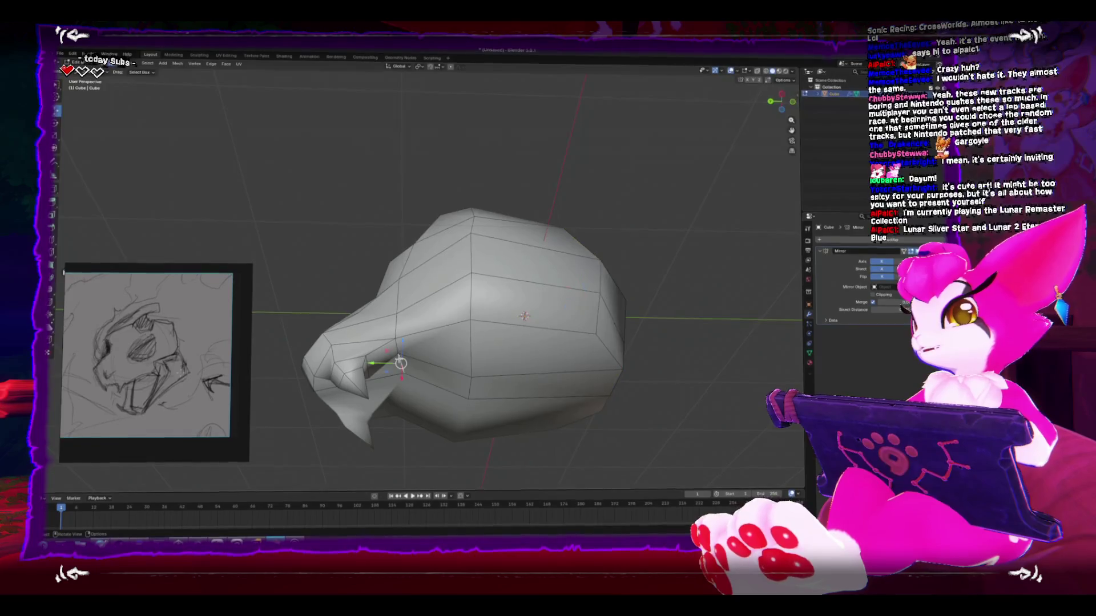
key("ctrl+KP_7")
key("g")
key("Return")
key("r")
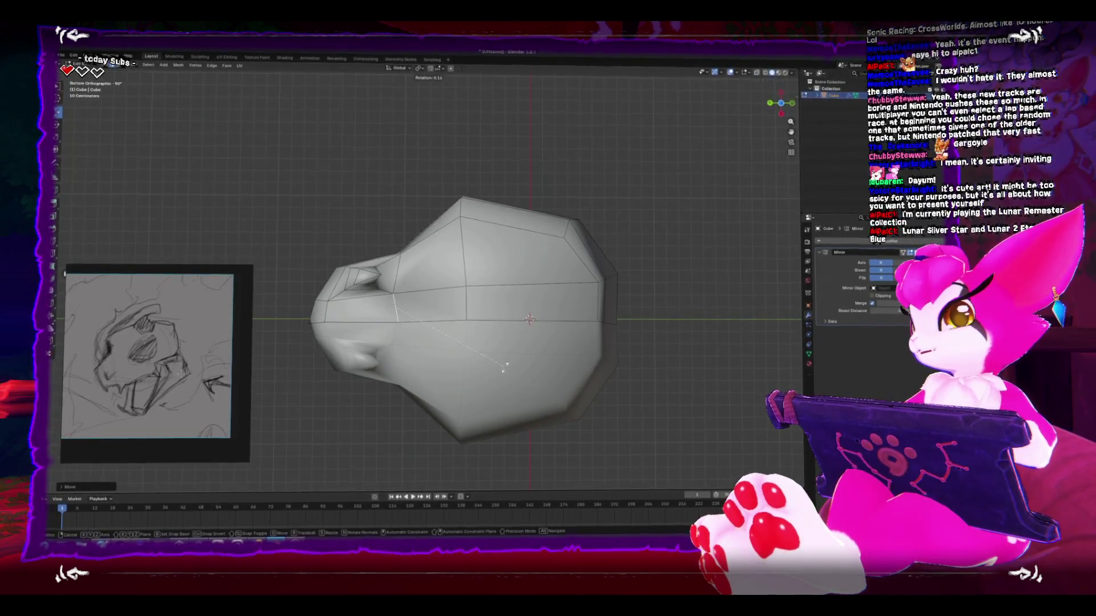
left_click(486, 374)
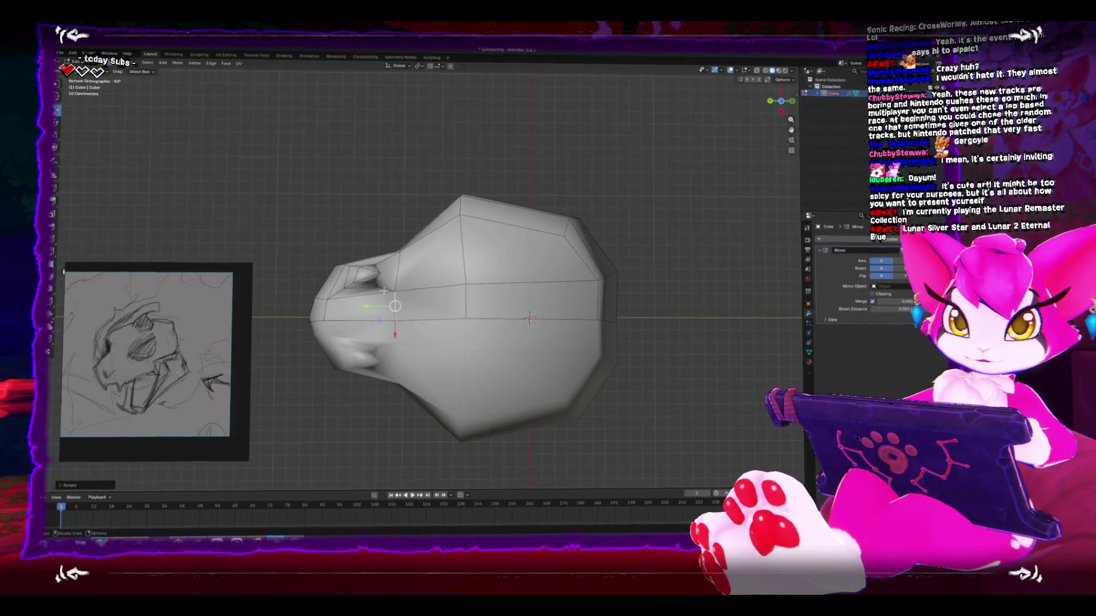
Step: Select a strip of faces running from the top of the head down its upper side
left_click_drag(514, 320, 512, 425)
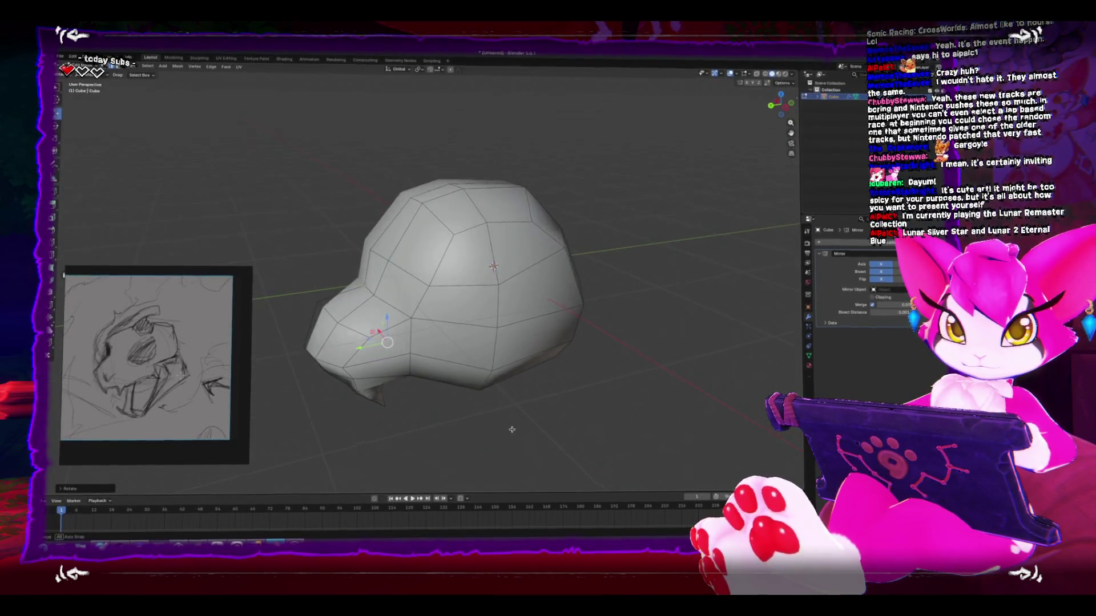
scroll(482, 379, "up", 3)
scroll(485, 364, "up", 2)
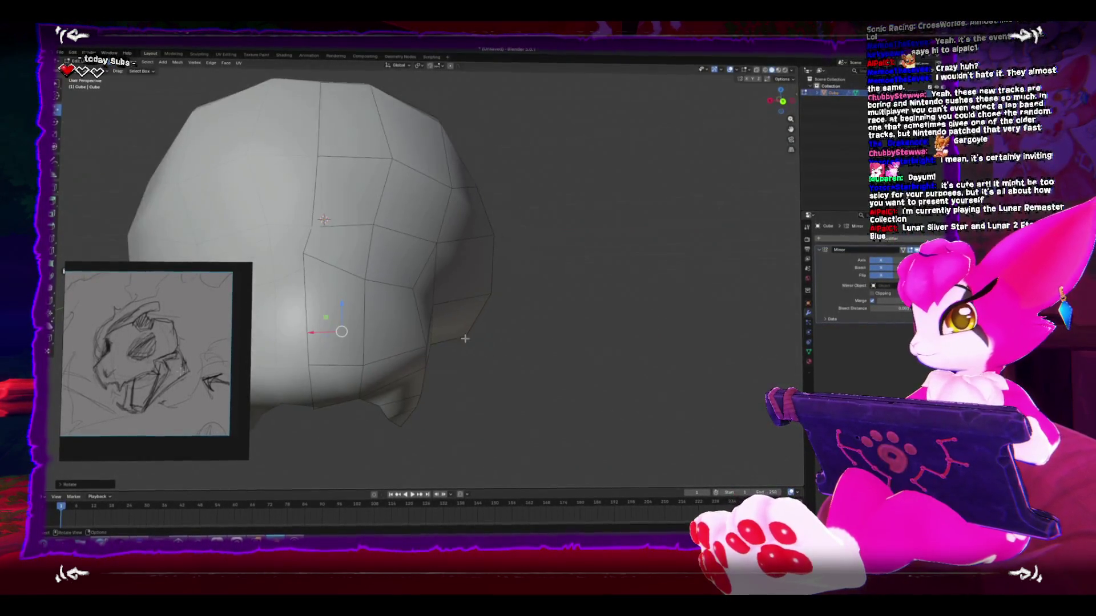
mouse_move(451, 348)
left_mouse_down()
mouse_move(430, 334)
mouse_move(434, 347)
left_mouse_up()
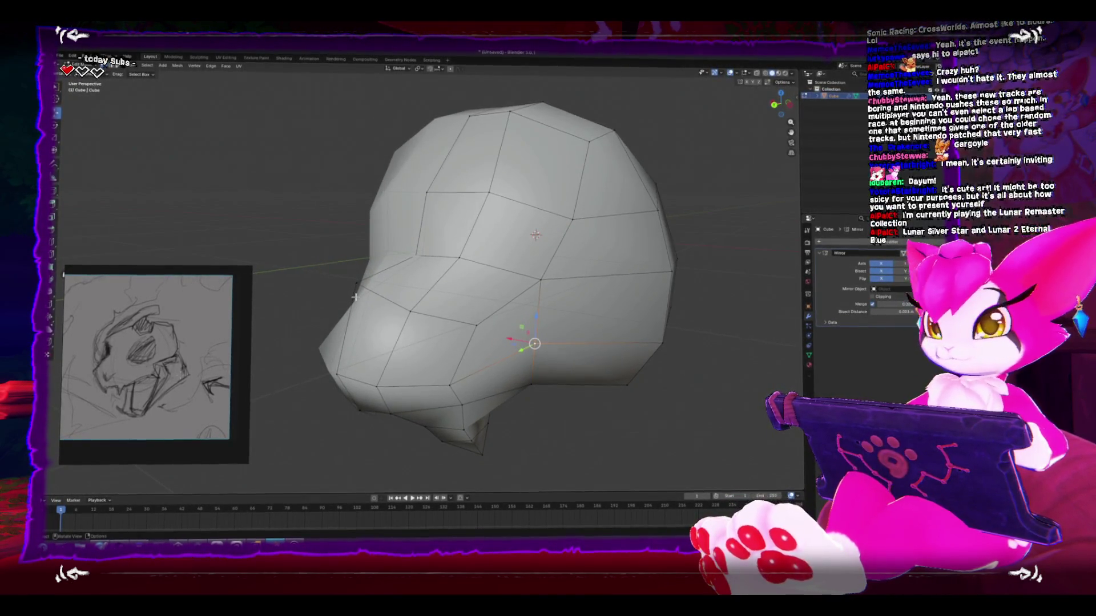
mouse_move(354, 296)
left_mouse_down()
mouse_move(448, 251)
mouse_move(480, 263)
left_mouse_up()
left_click(453, 248)
left_click(485, 251, "ctrl")
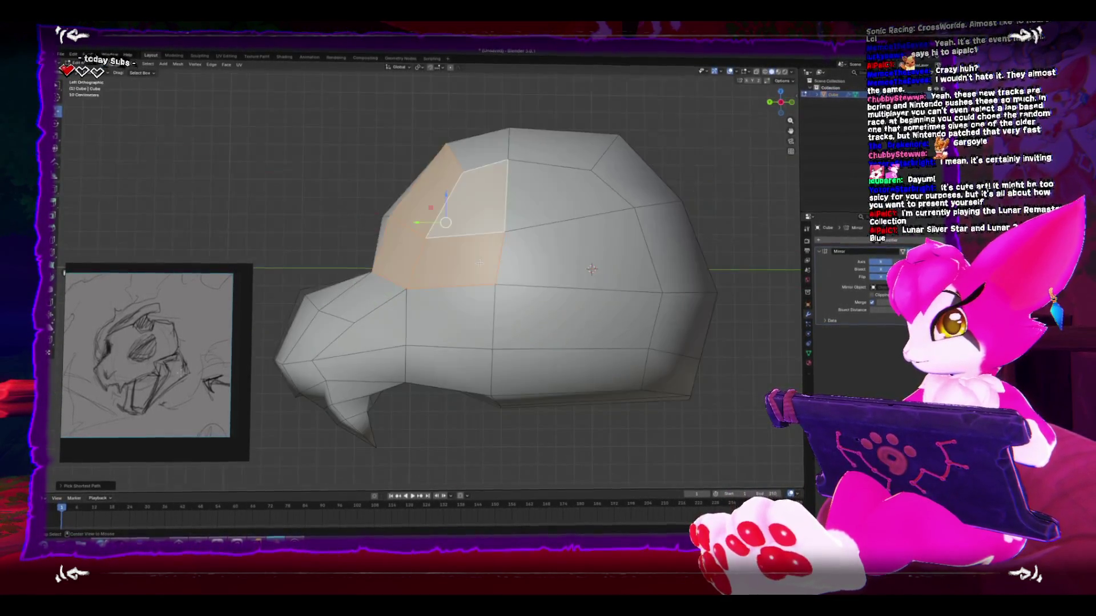
Step: Inset the eye-area faces and move one outline vertex sideways along X
key("i")
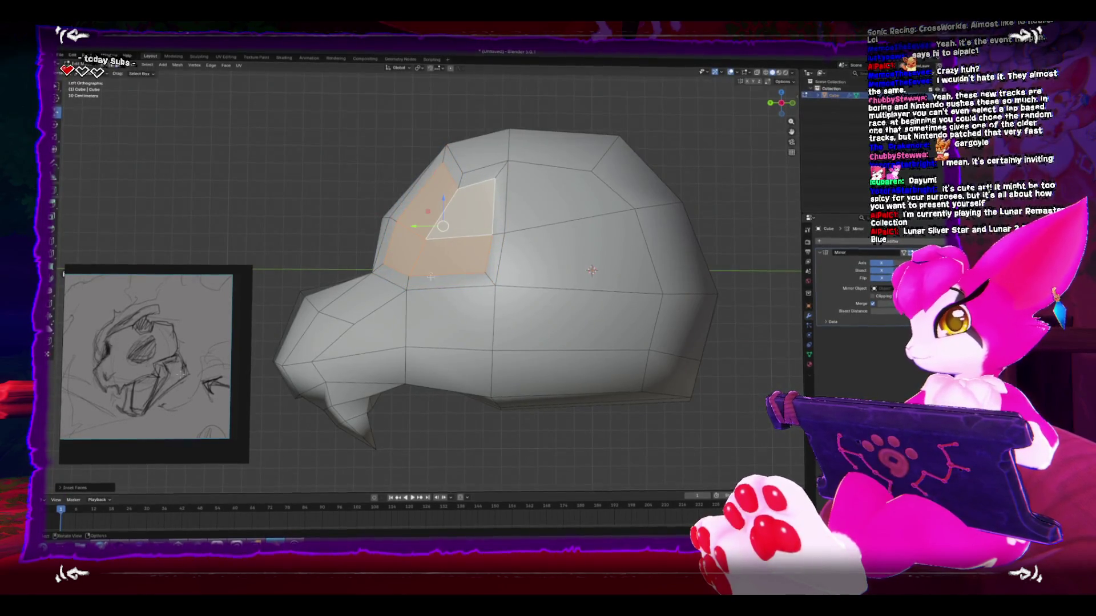
key("ctrl+KP_1")
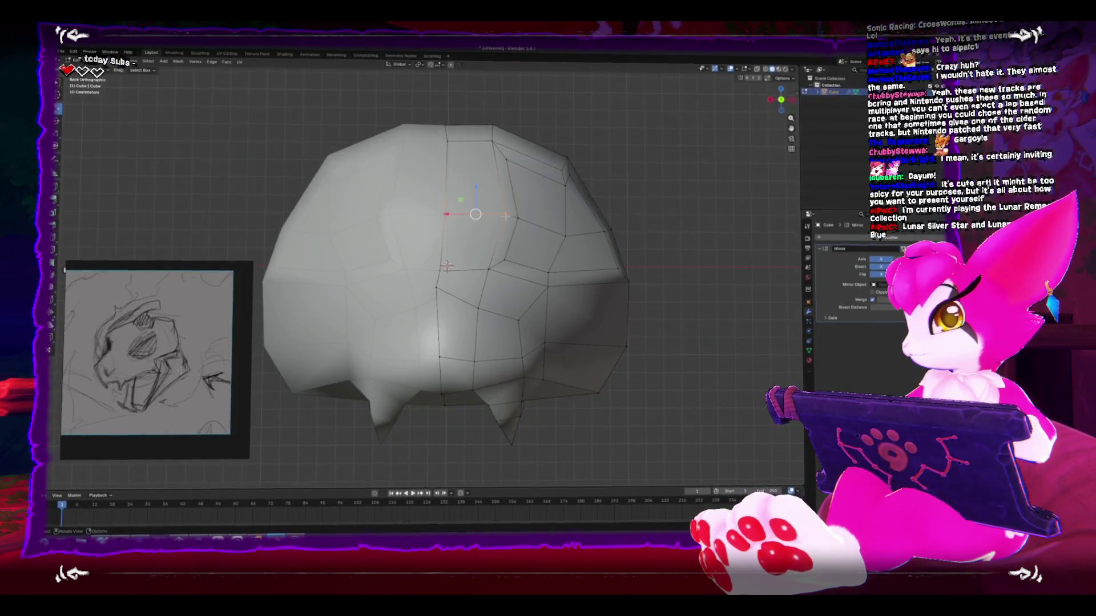
left_click(512, 217)
key("g")
key("x")
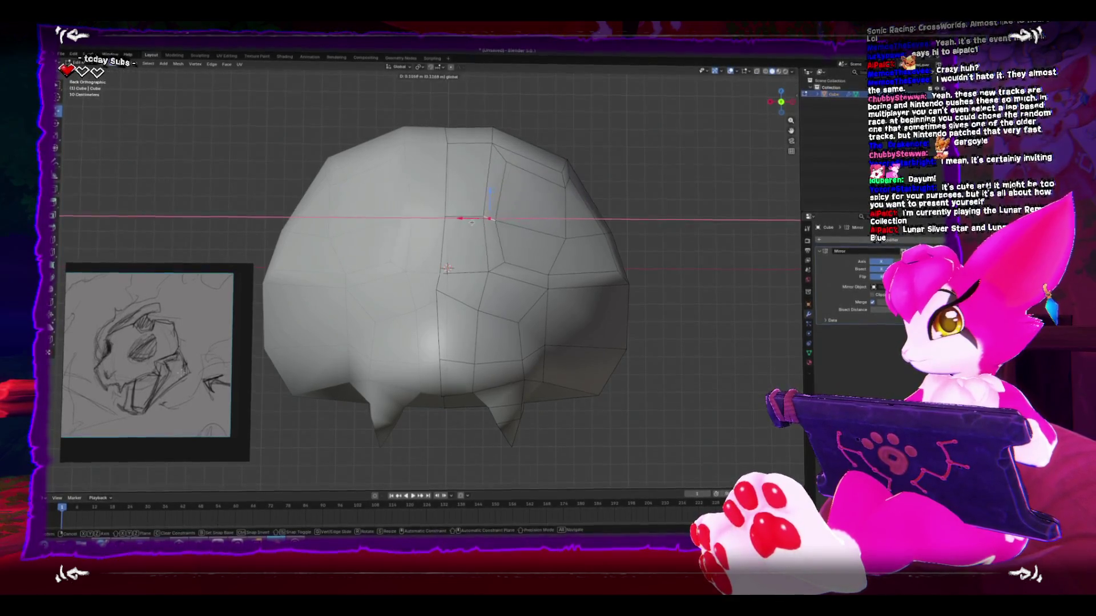
left_click(493, 241)
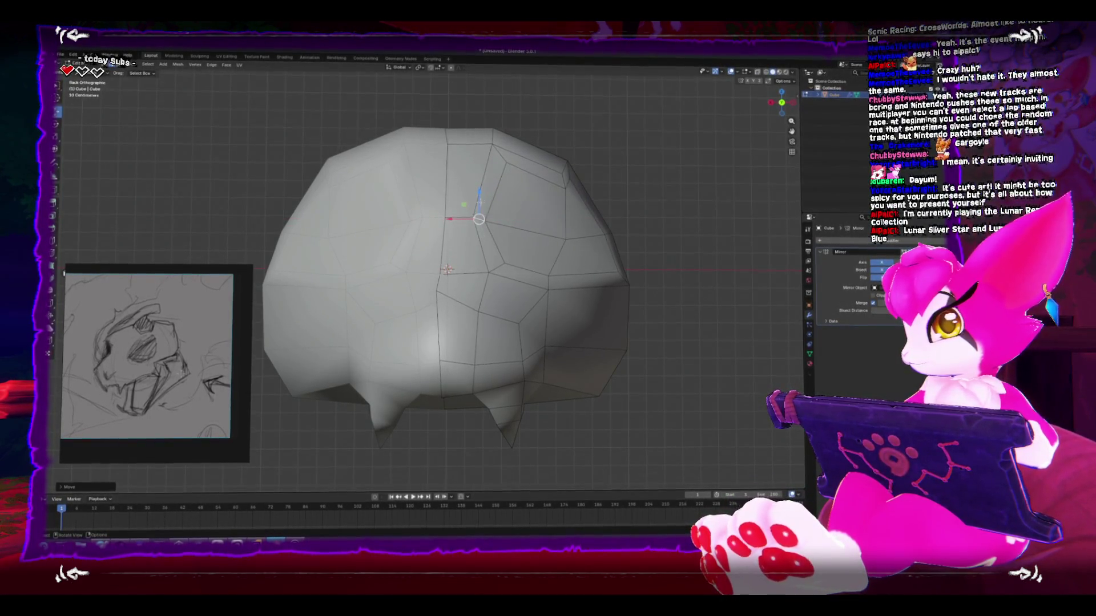
Step: Move several vertices at the upper right of the head to refine the socket outline
left_click_drag(478, 218, 479, 247)
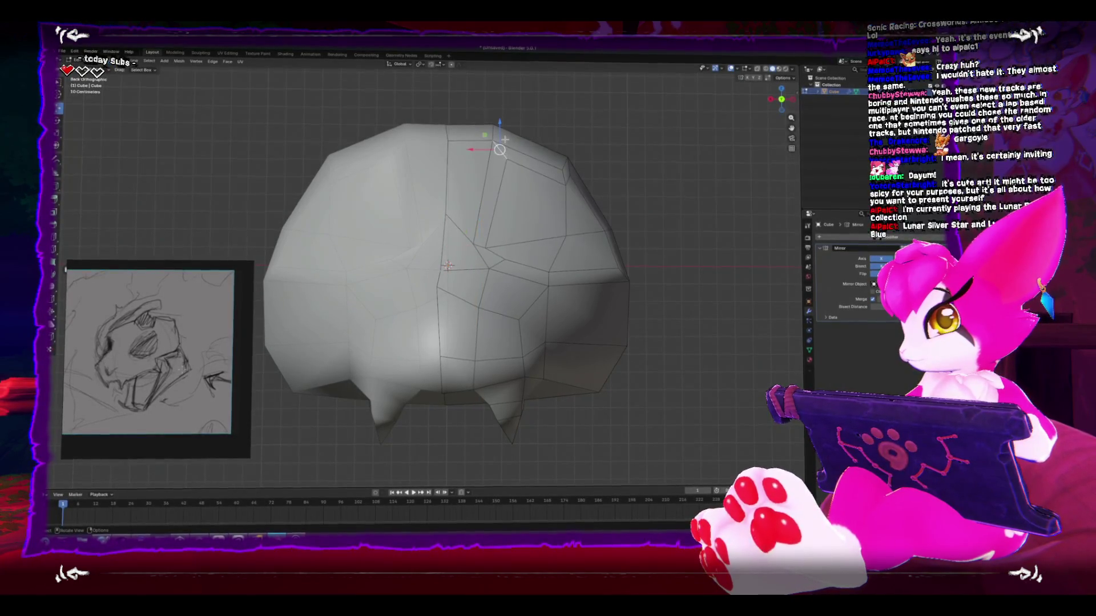
mouse_move(502, 140)
left_mouse_down()
mouse_move(501, 171)
mouse_move(514, 171)
mouse_move(543, 228)
left_mouse_up()
mouse_move(573, 165)
left_mouse_down()
mouse_move(562, 159)
mouse_move(584, 161)
mouse_move(578, 178)
left_mouse_up()
key("g")
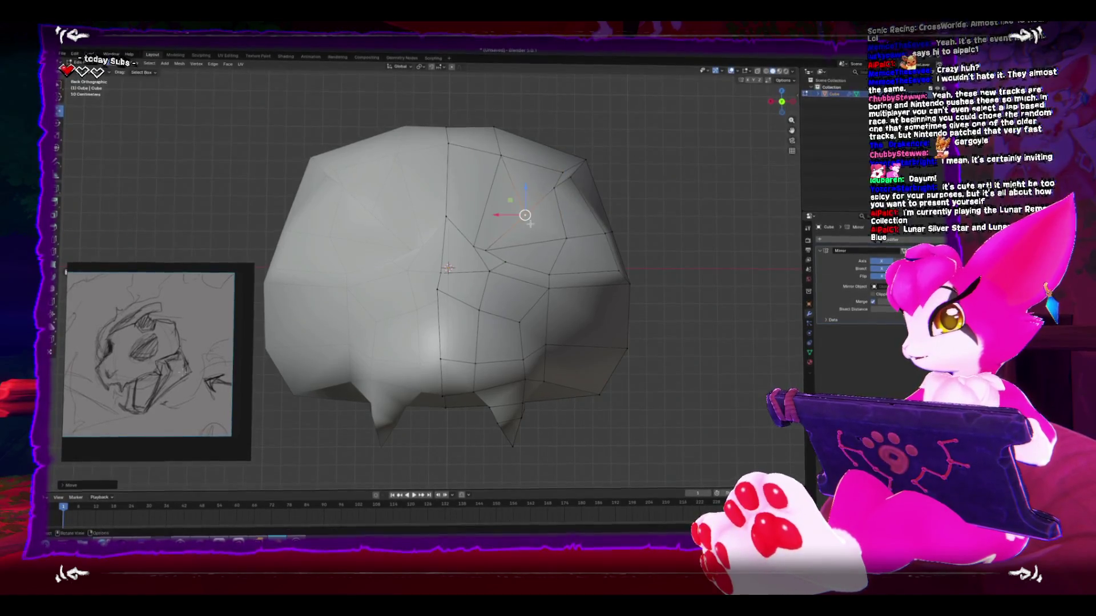
key("ctrl+KP_3")
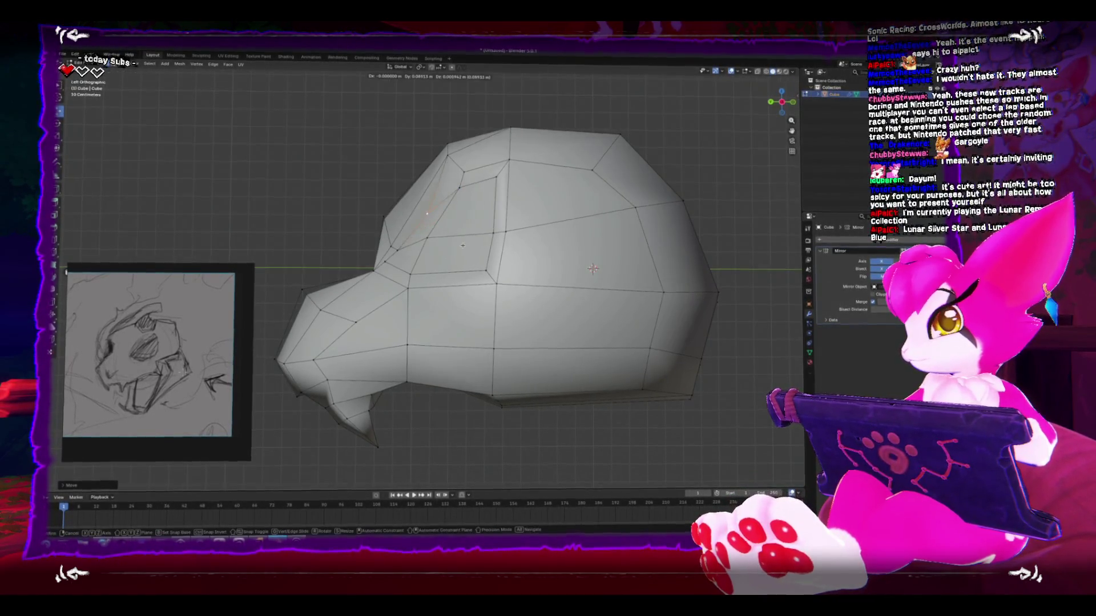
Step: Raise and nudge snout vertices to reshape the snout's profile
left_click(507, 197)
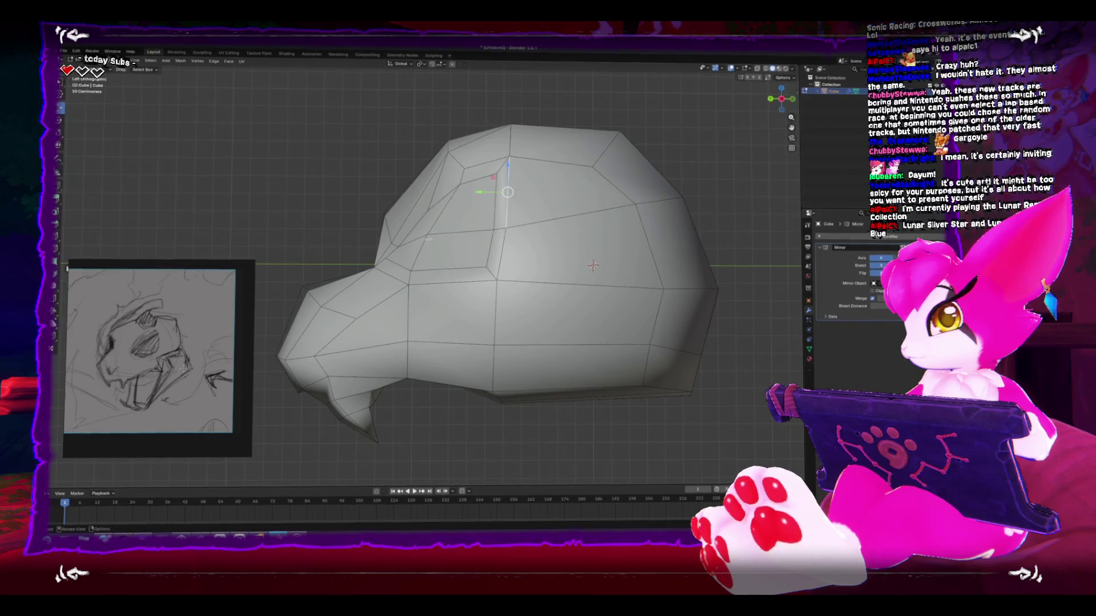
left_click_drag(428, 239, 449, 238)
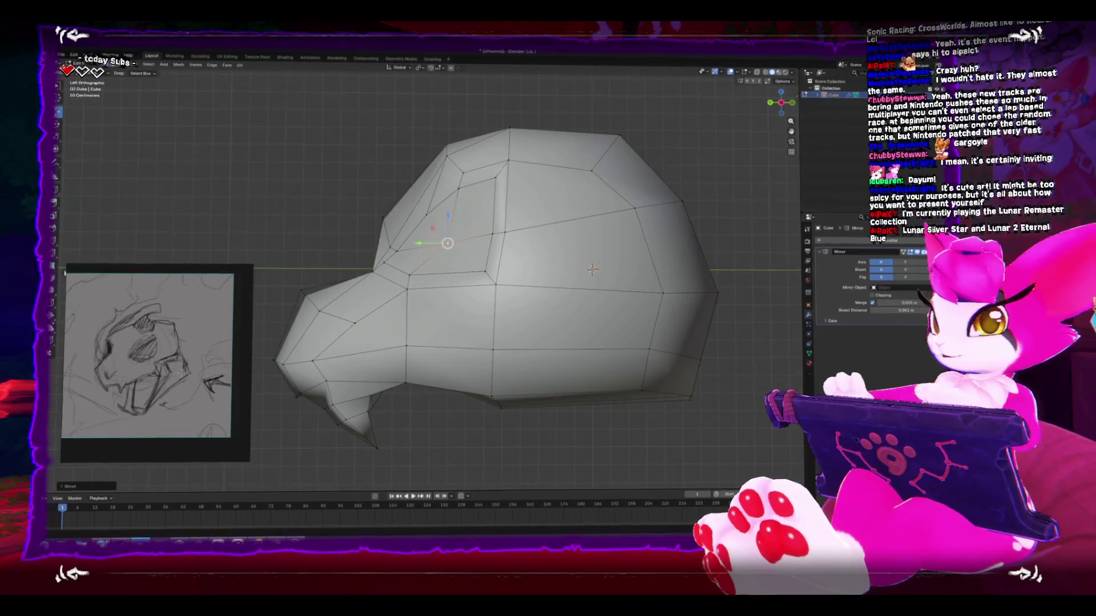
key("alt+a")
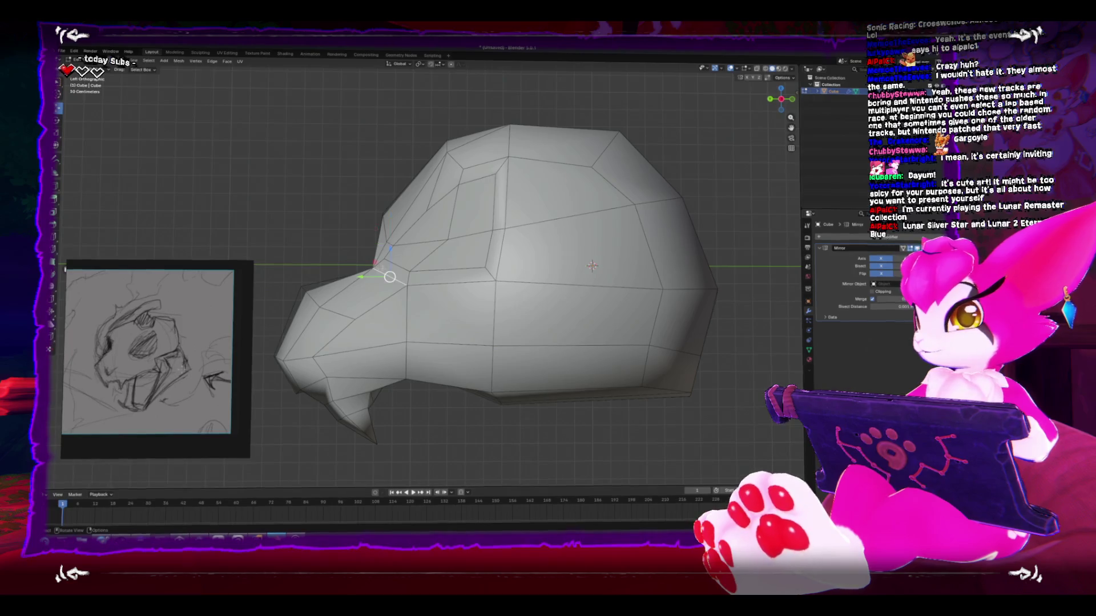
left_click_drag(390, 277, 388, 268)
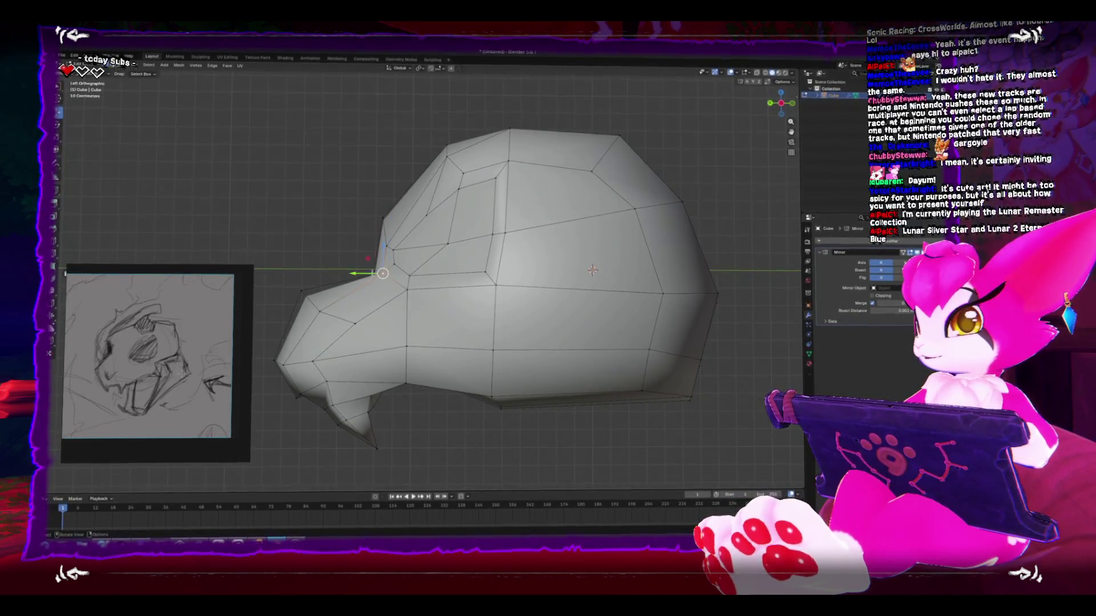
key("alt+z")
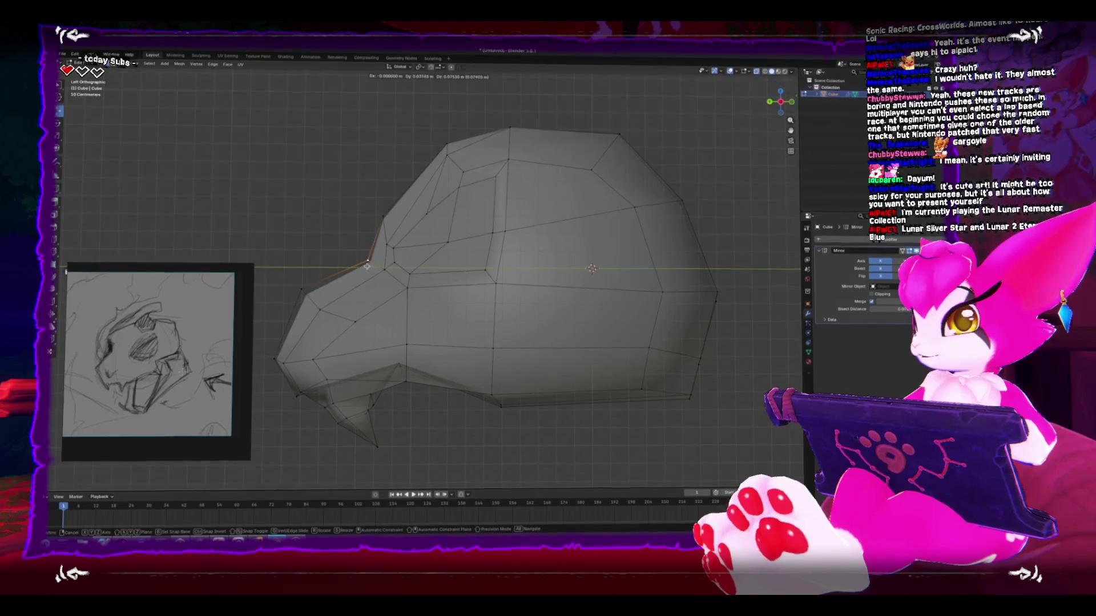
left_click_drag(367, 266, 365, 265)
key("alt+z")
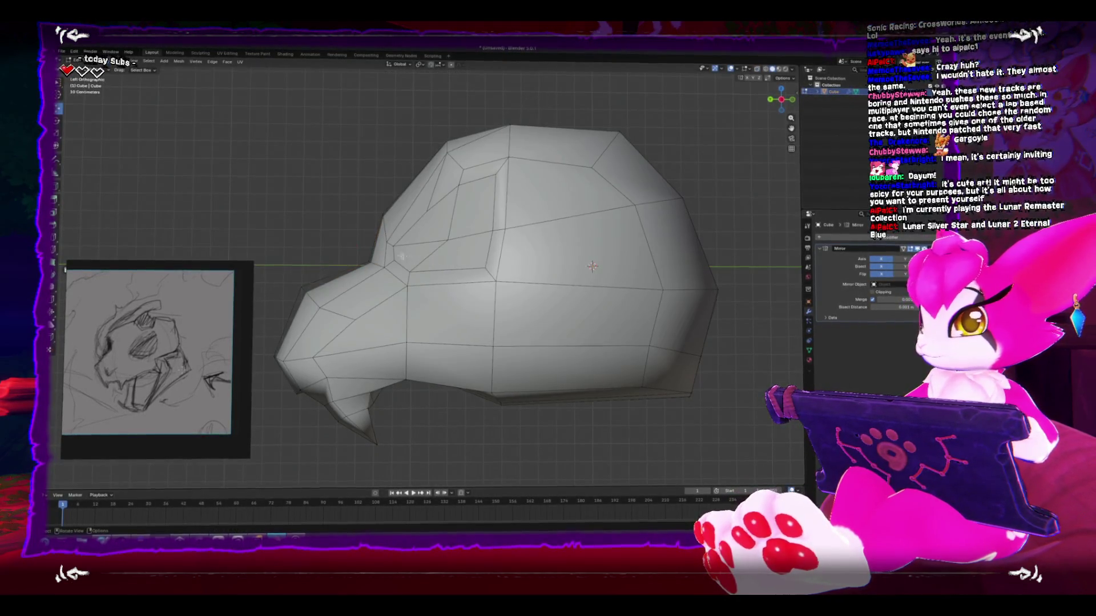
key("g")
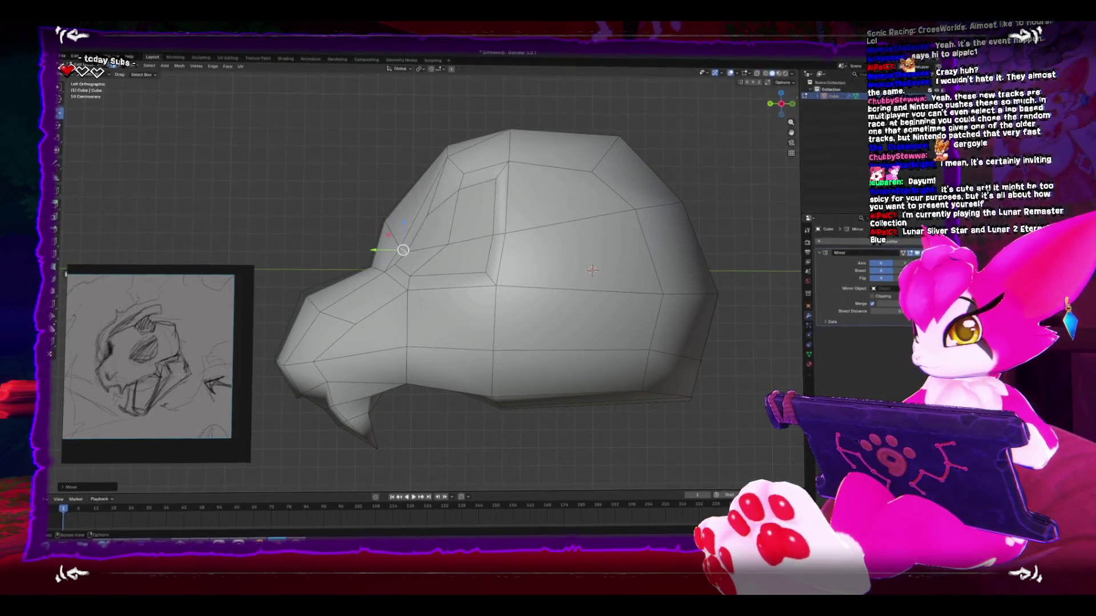
left_click_drag(400, 258, 394, 262)
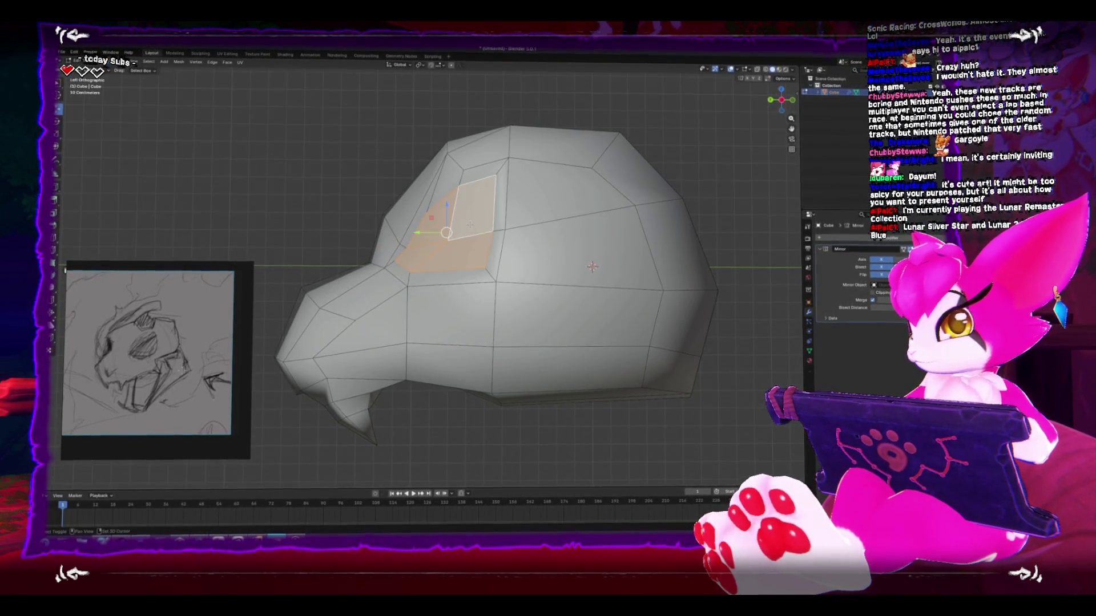
Step: Extrude the eye face inward, shrink it, and merge it into a single recessed point
key("e")
left_click(533, 282)
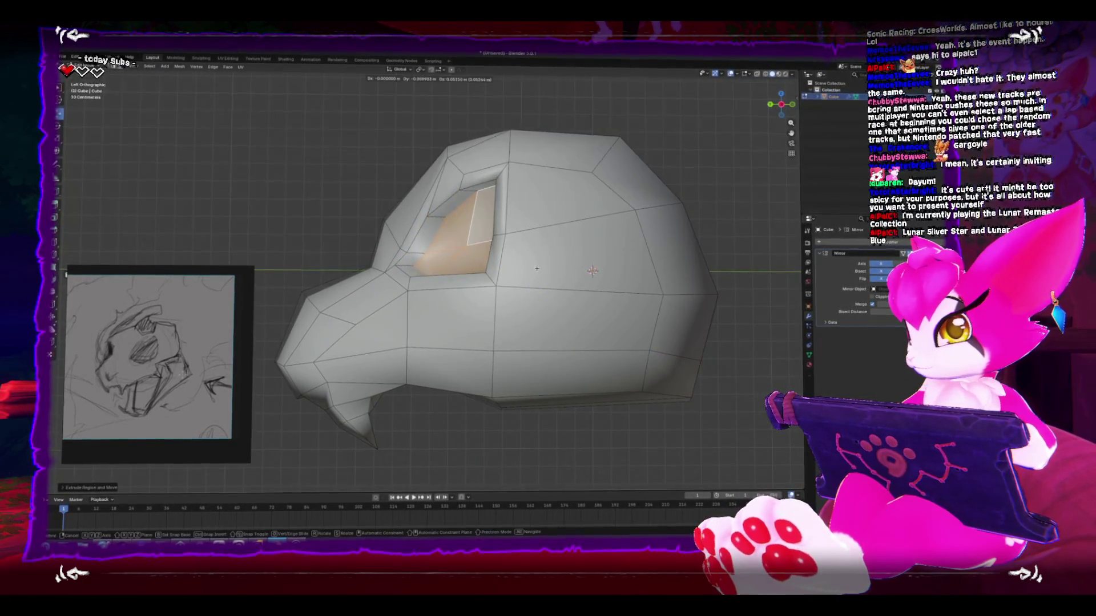
left_click(503, 279)
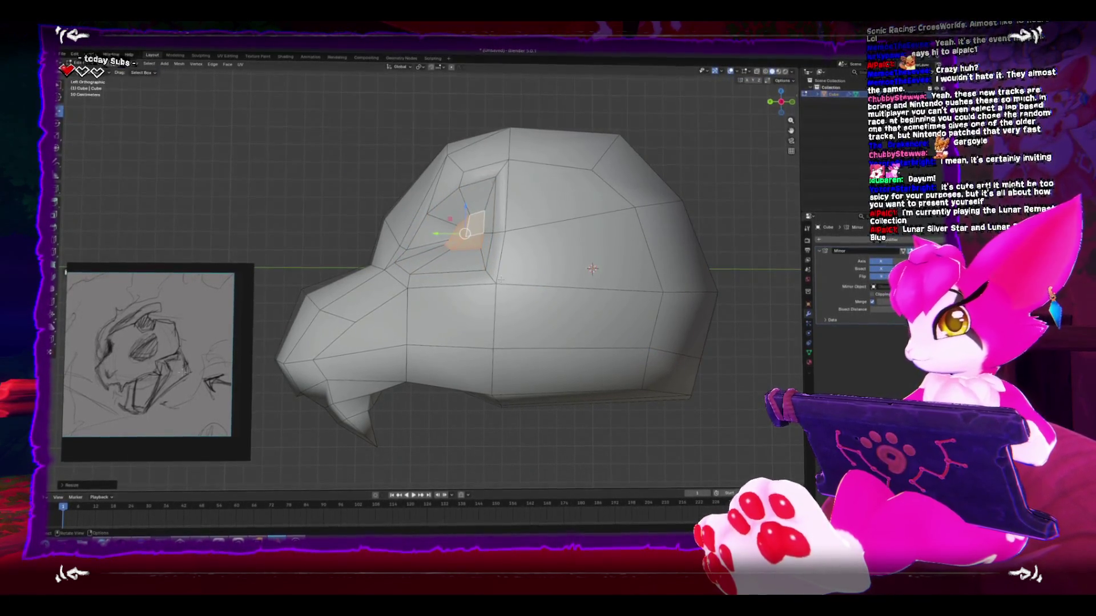
key("m")
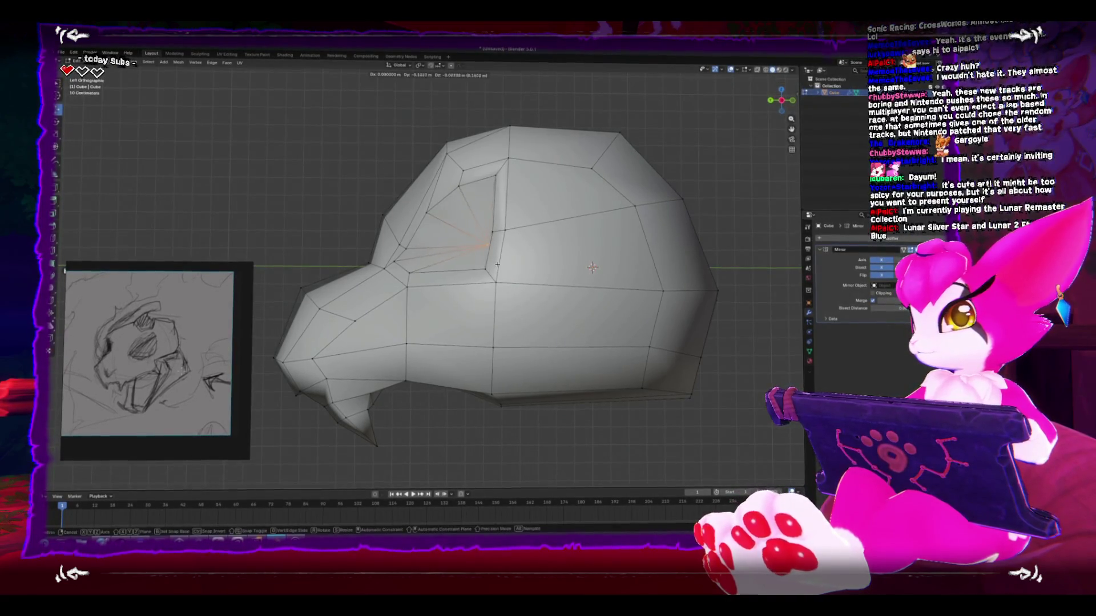
left_click(497, 264)
Step: Select the faces along the bottom of the lower jaw
key("ctrl+KP_1")
key("g")
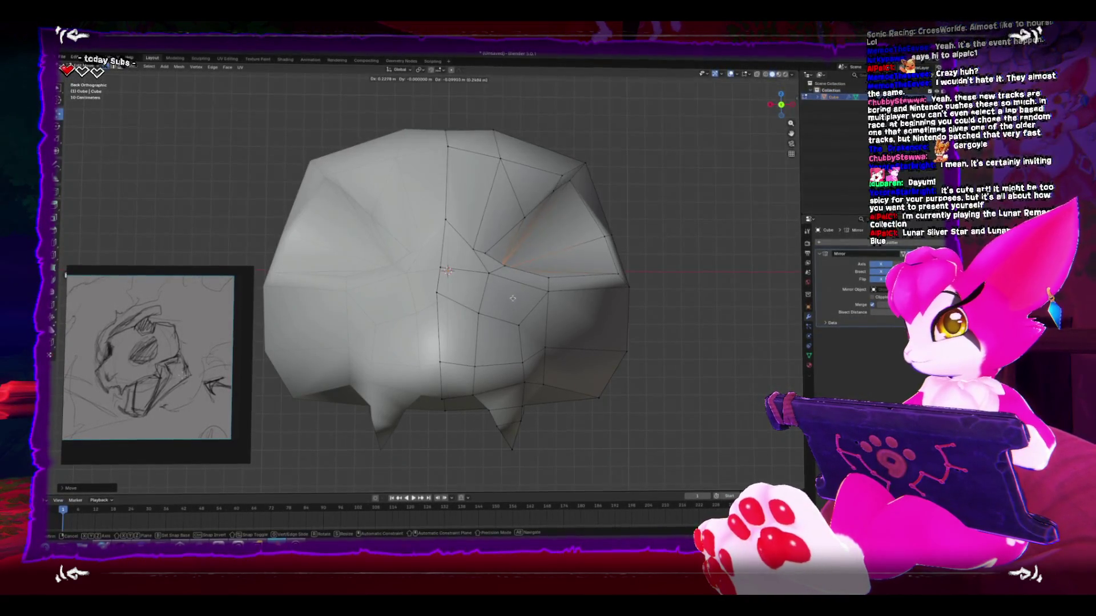
mouse_move(447, 269)
left_mouse_down()
mouse_move(573, 246)
mouse_move(483, 249)
mouse_move(351, 339)
left_mouse_up()
scroll(573, 247, "down", 3)
left_click_drag(320, 393, 460, 286)
mouse_move(415, 326)
left_mouse_down()
mouse_move(481, 346)
mouse_move(496, 298)
mouse_move(484, 327)
left_mouse_up()
mouse_move(527, 404)
left_mouse_down()
mouse_move(487, 385)
mouse_move(523, 399)
mouse_move(459, 295)
mouse_move(500, 342)
left_mouse_up()
Step: Shrink the selected jaw faces and move them along the X axis
key("s")
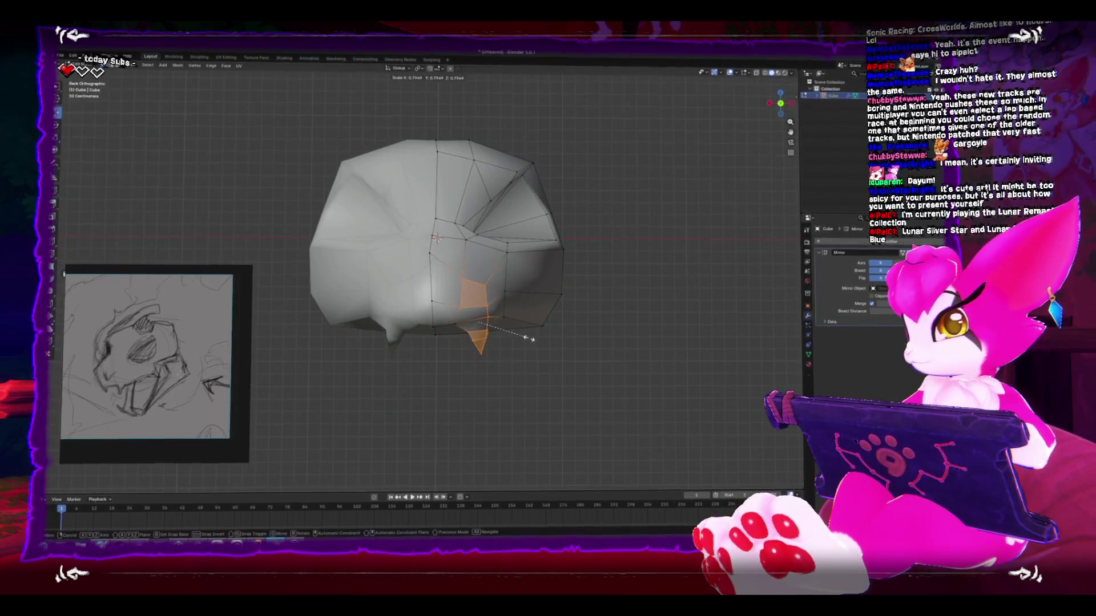
left_click(514, 347)
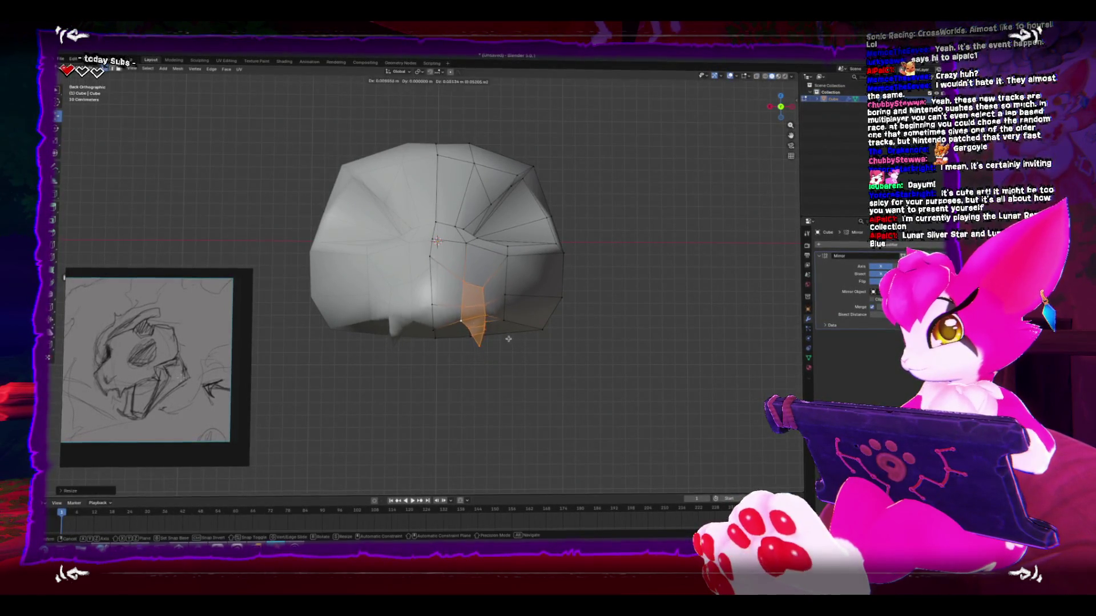
mouse_move(502, 354)
left_mouse_down()
mouse_move(472, 387)
mouse_move(459, 380)
left_mouse_up()
key("g")
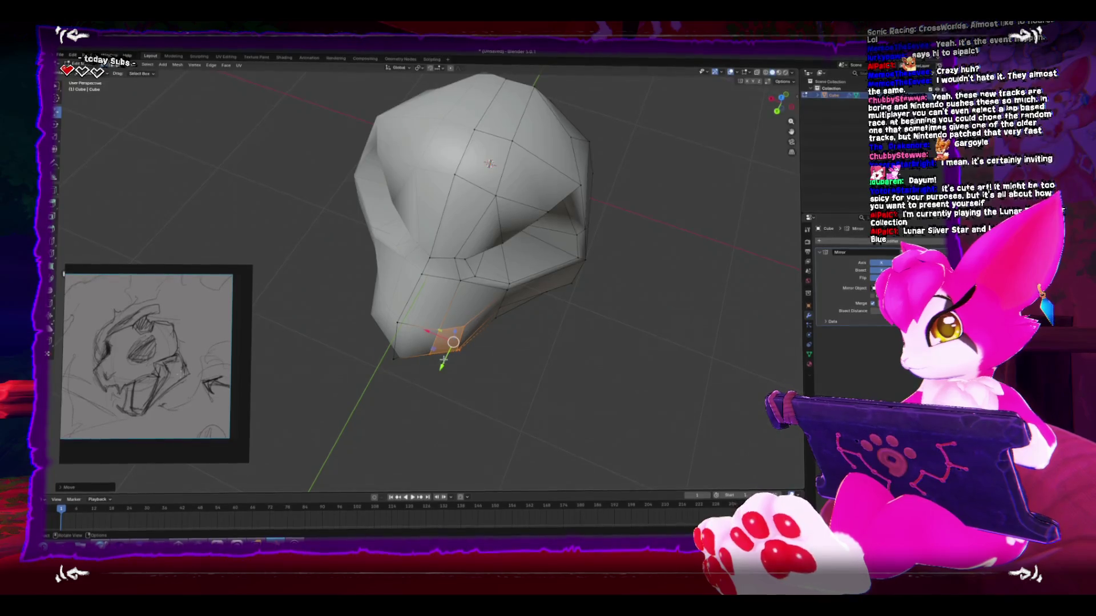
key("x")
left_click(418, 339)
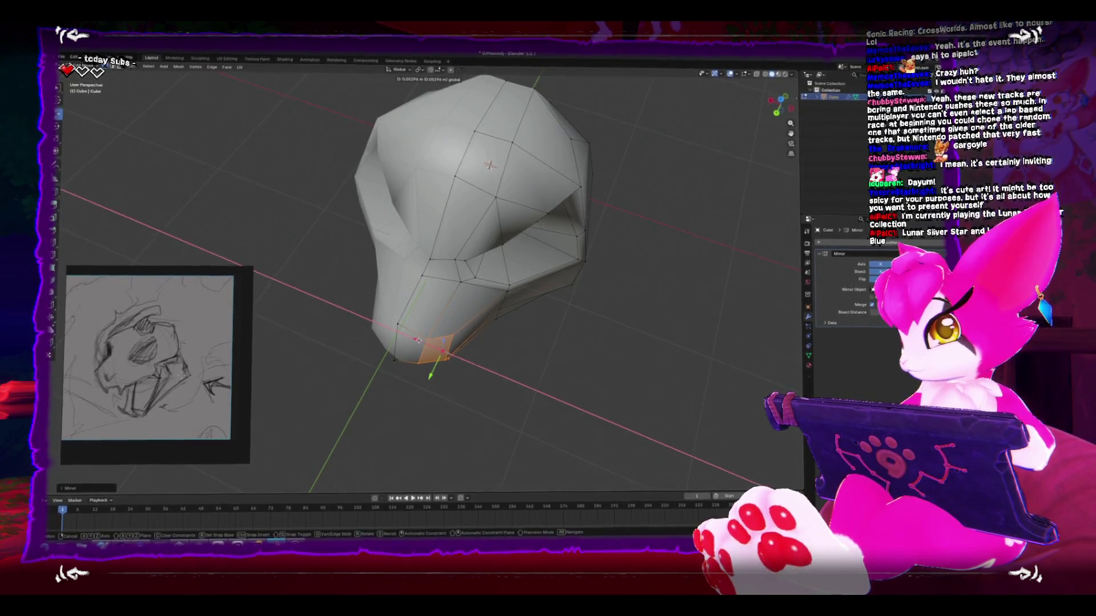
mouse_move(462, 333)
left_mouse_down()
mouse_move(487, 293)
mouse_move(483, 315)
mouse_move(474, 311)
left_mouse_up()
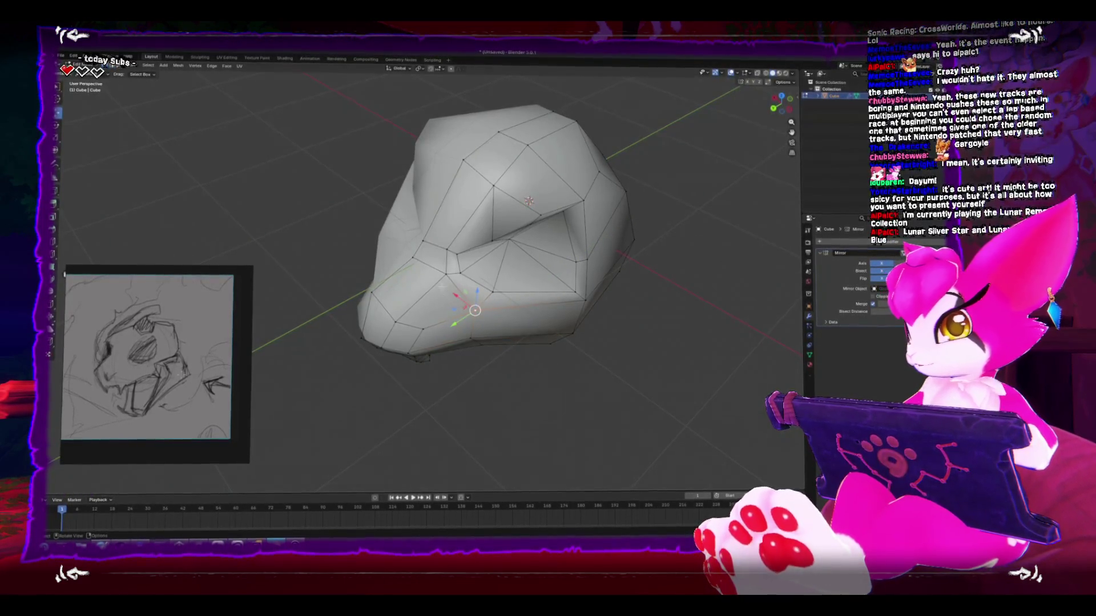
left_click(466, 315)
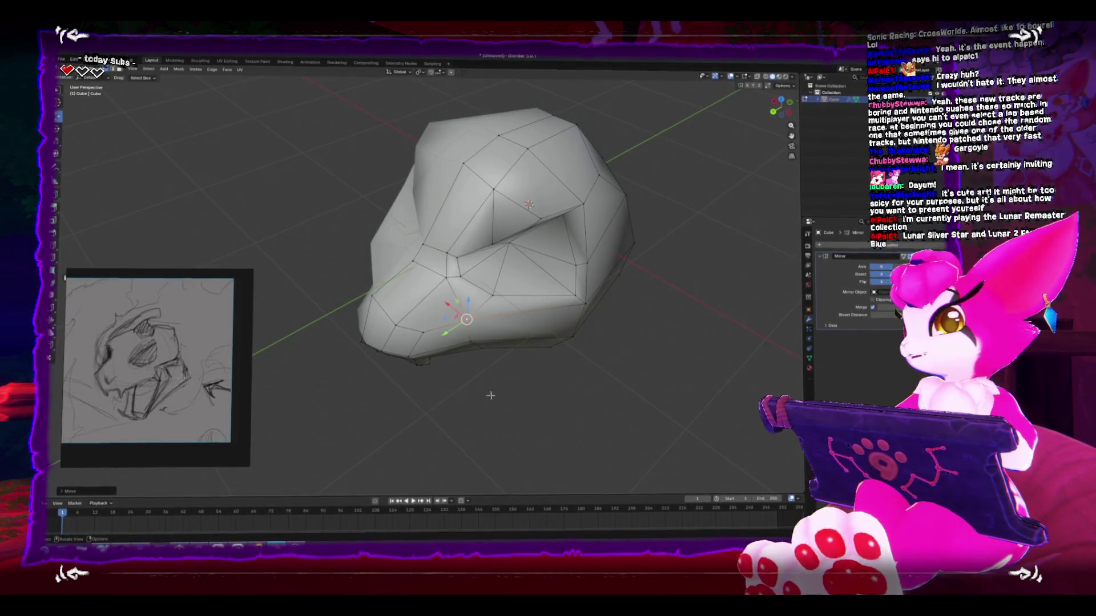
Step: Grow the fang selection, then resize, tilt and move the fang under the snout
left_click_drag(491, 395, 460, 261)
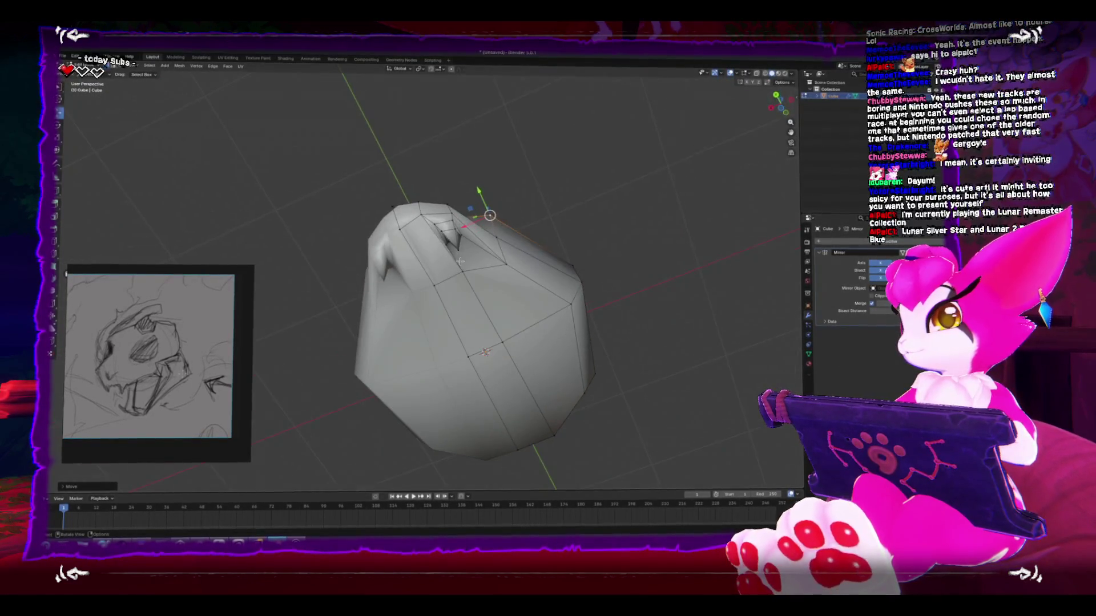
key("ctrl+KP_Add")
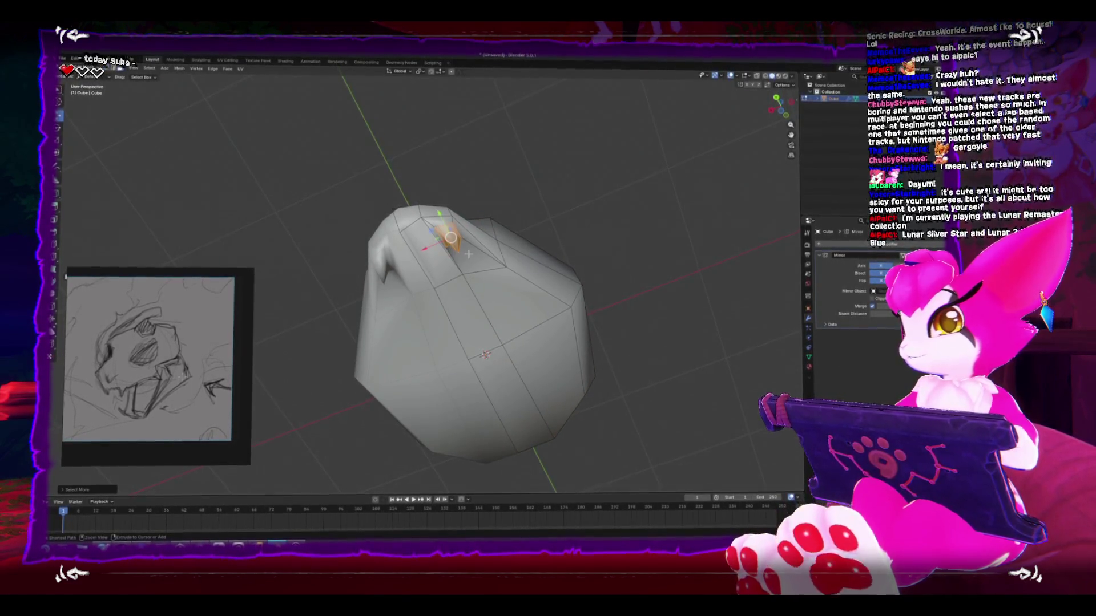
key("ctrl+KP_1")
left_click(551, 375)
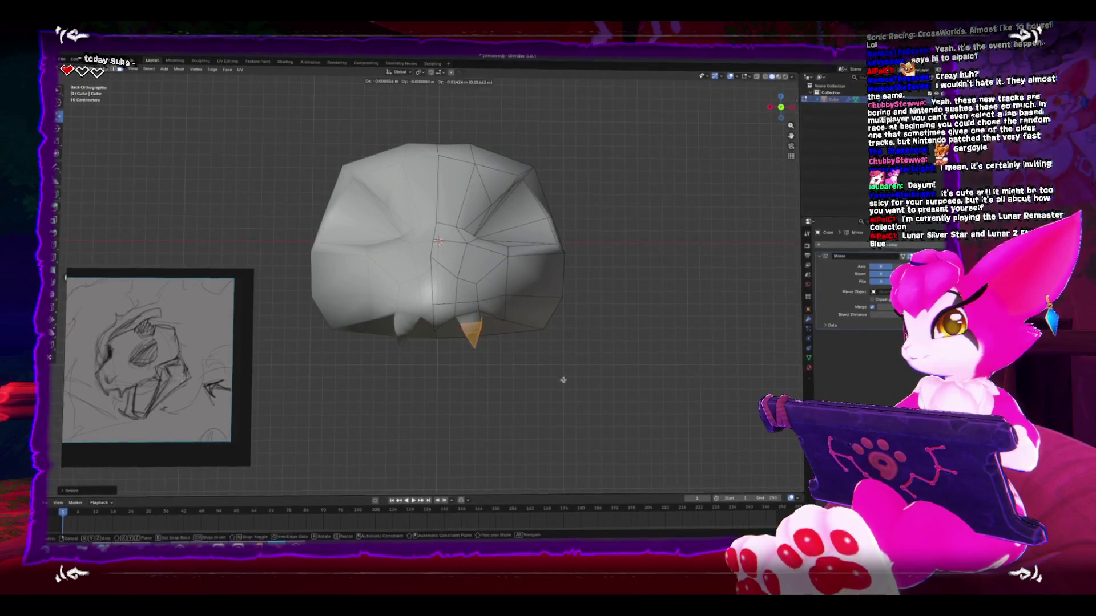
key("r")
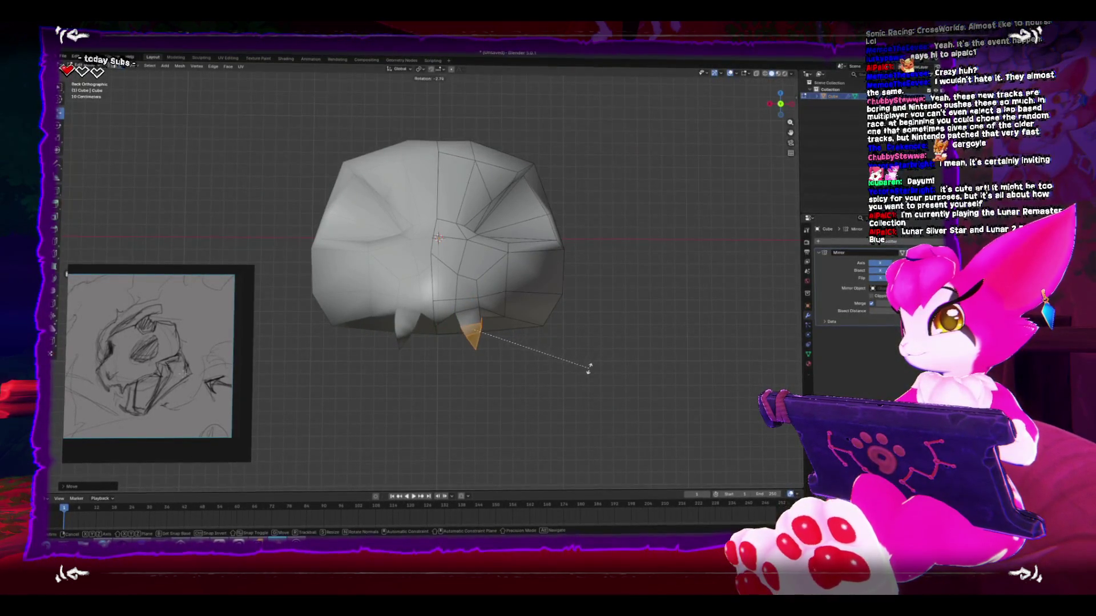
left_click_drag(547, 369, 443, 367)
key("g")
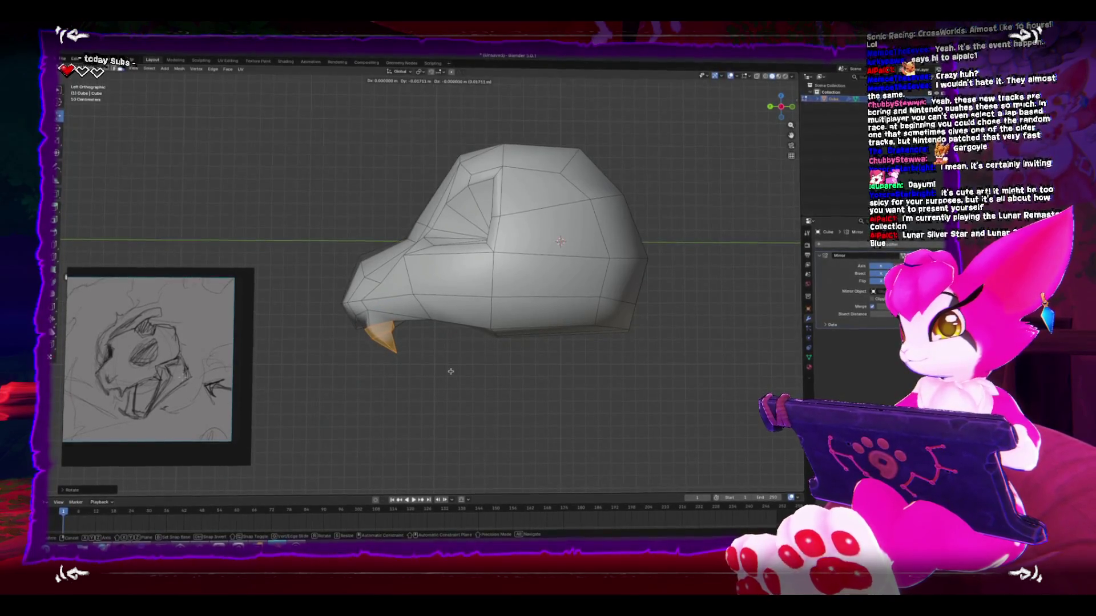
left_click(467, 373)
Step: In left side view, box-select the right half of the head
scroll(486, 383, "down", 5)
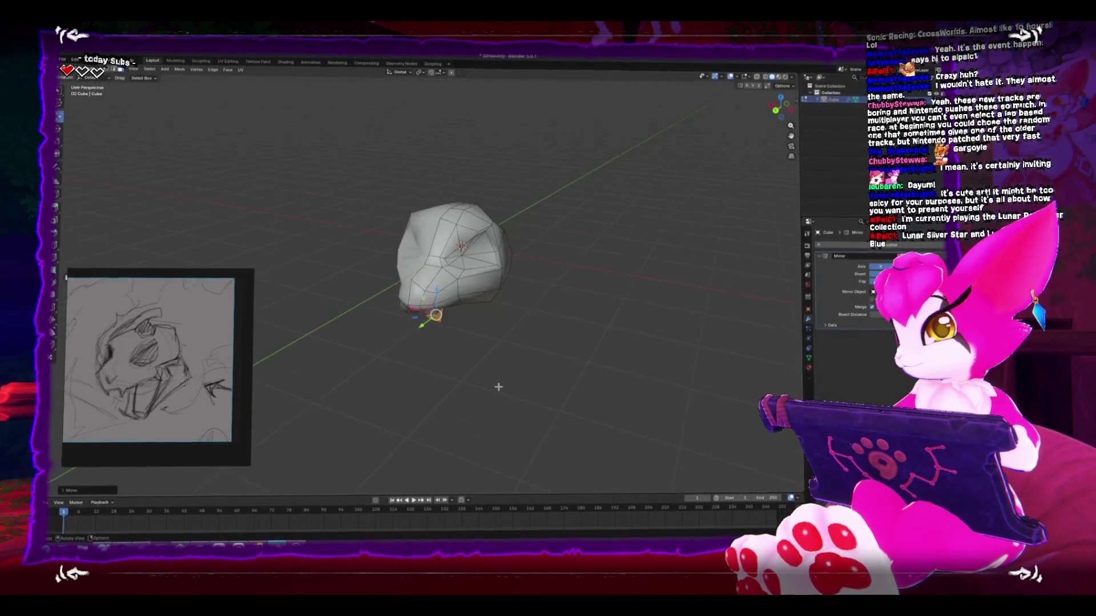
left_click_drag(504, 393, 483, 392)
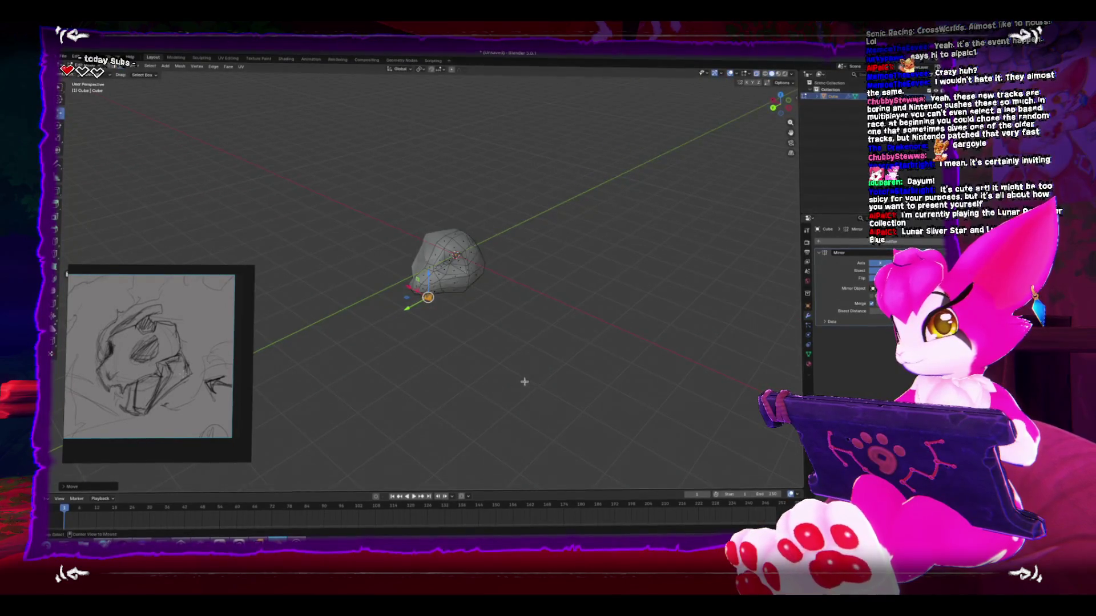
key("ctrl+KP_3")
scroll(520, 254, "up", 4)
mouse_move(668, 131)
left_mouse_down()
mouse_move(437, 320)
mouse_move(423, 319)
left_mouse_up()
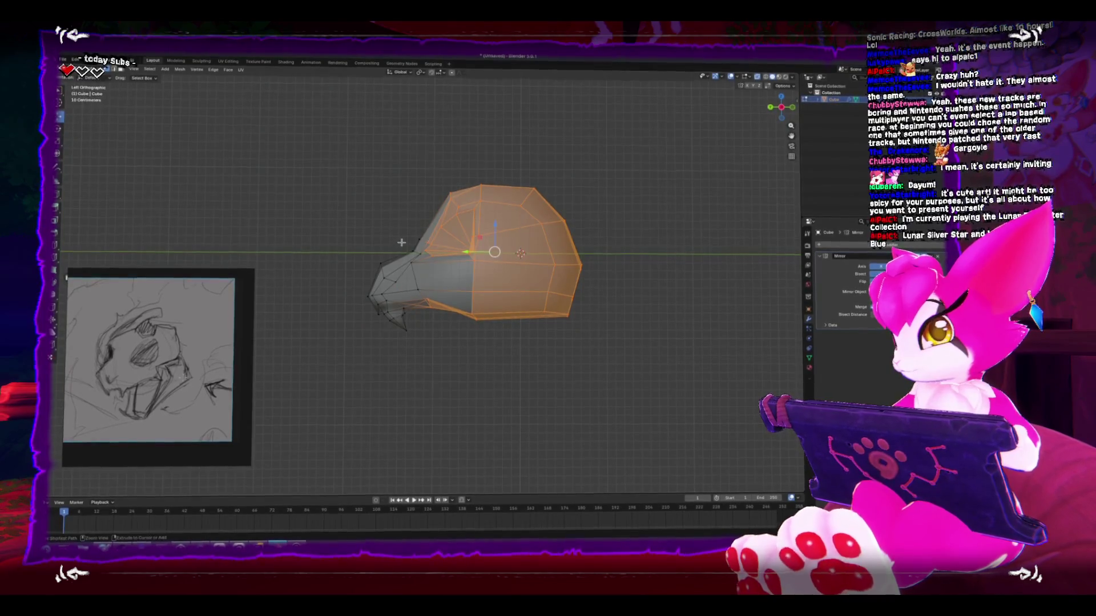
Step: Shrink the selected half of the head and shift it inward along X
key("ctrl+KP_1")
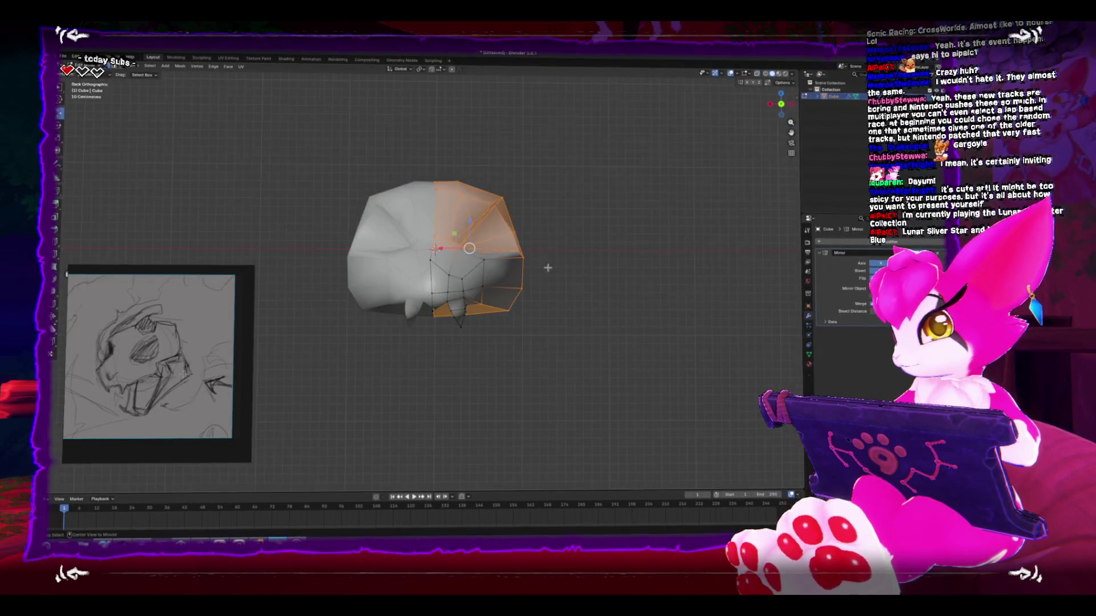
left_click_drag(548, 268, 555, 312)
left_click(576, 311)
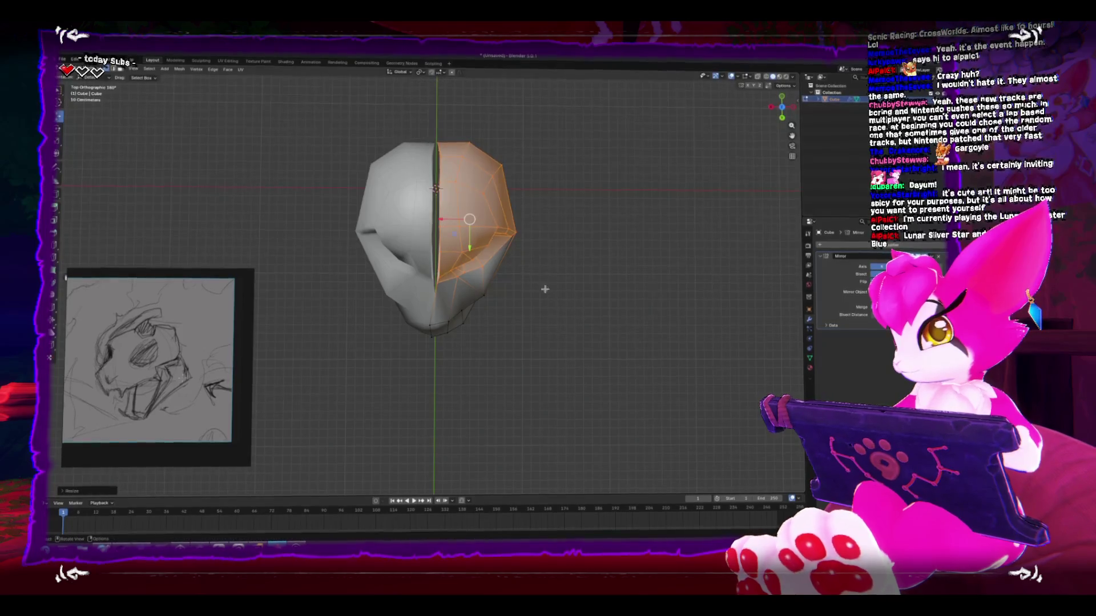
key("g")
key("x")
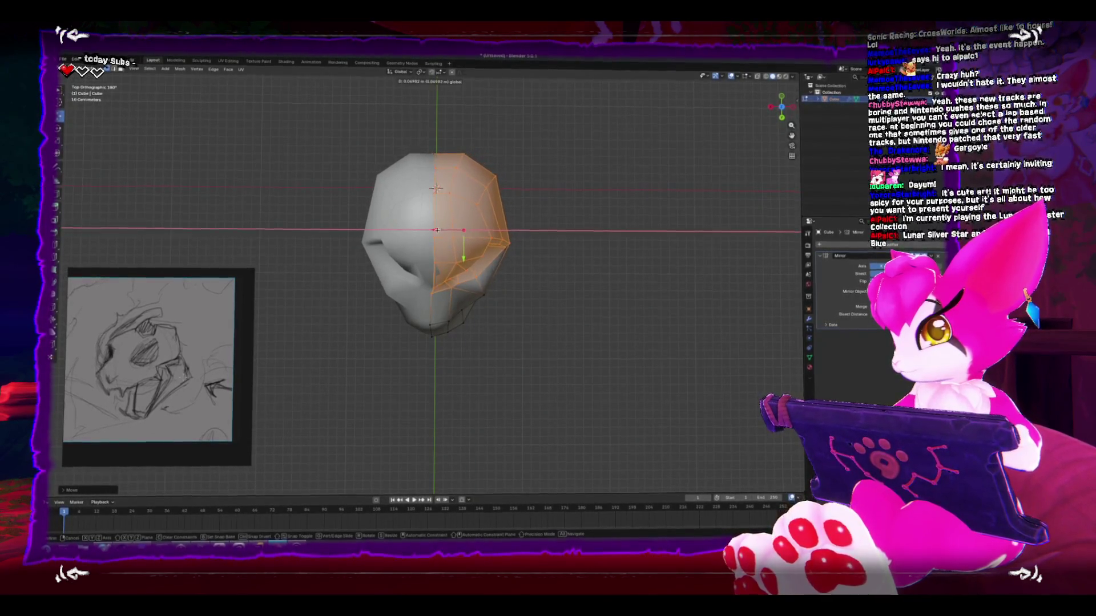
left_click(436, 229)
mouse_move(437, 229)
left_mouse_down()
mouse_move(462, 237)
mouse_move(451, 254)
mouse_move(366, 314)
left_mouse_up()
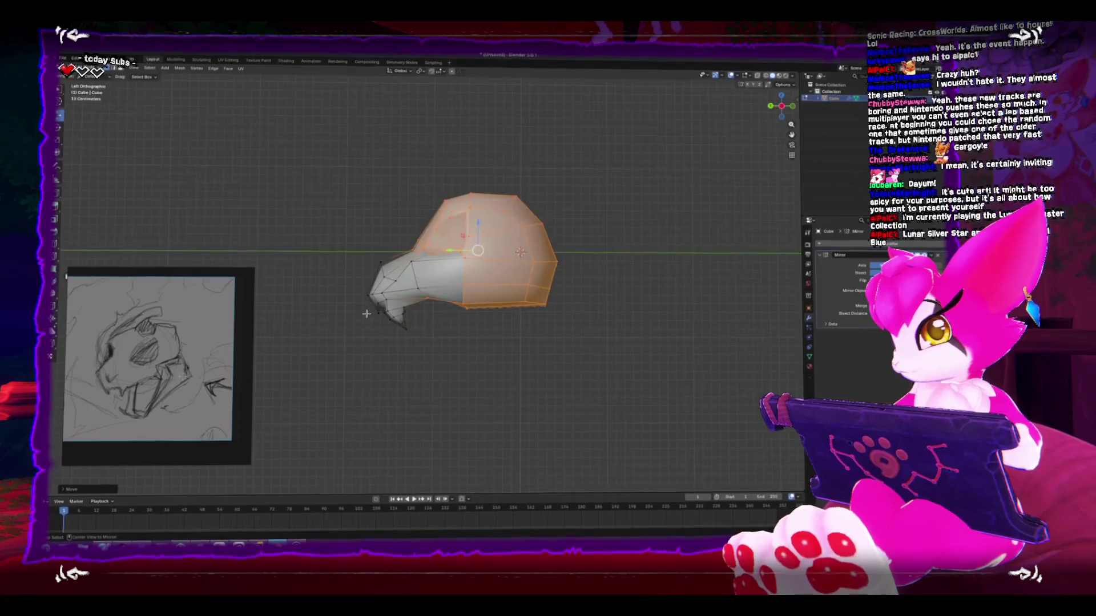
Step: Rotate and reposition the snout-tip vertices with the fangs, then return to Object Mode
mouse_move(355, 353)
left_mouse_down()
mouse_move(420, 286)
mouse_move(407, 330)
left_mouse_up()
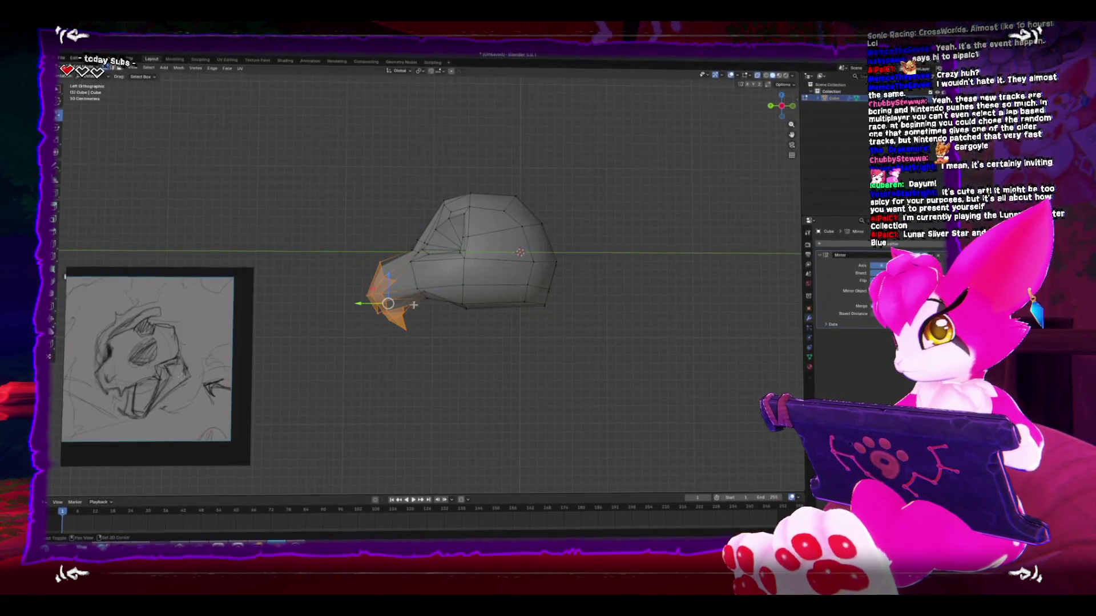
key("r")
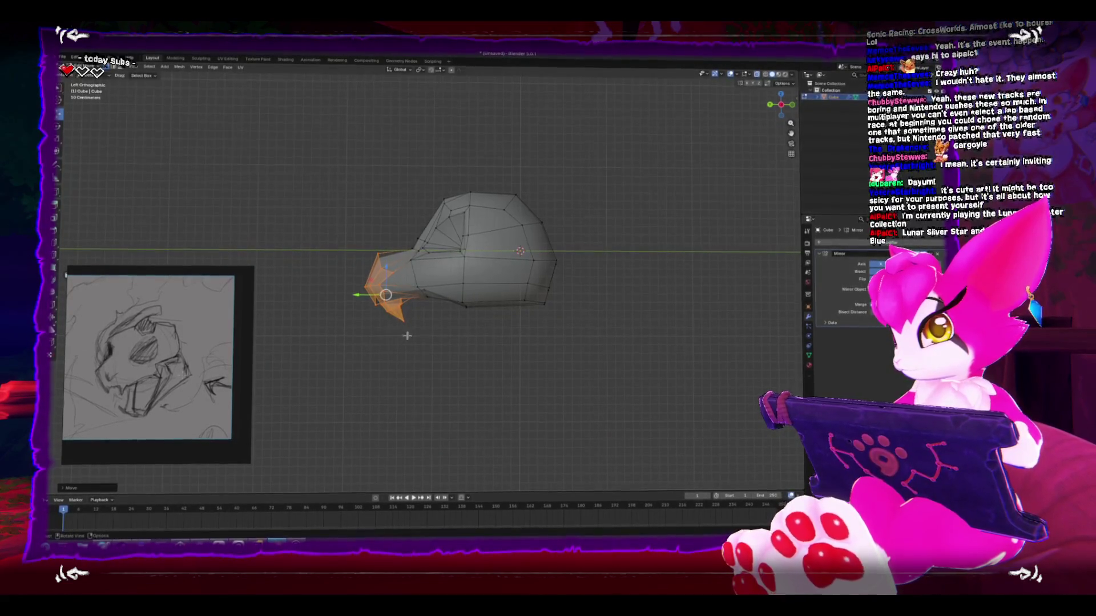
left_click(490, 359)
key("g")
left_click(497, 359)
left_click_drag(496, 359, 516, 370)
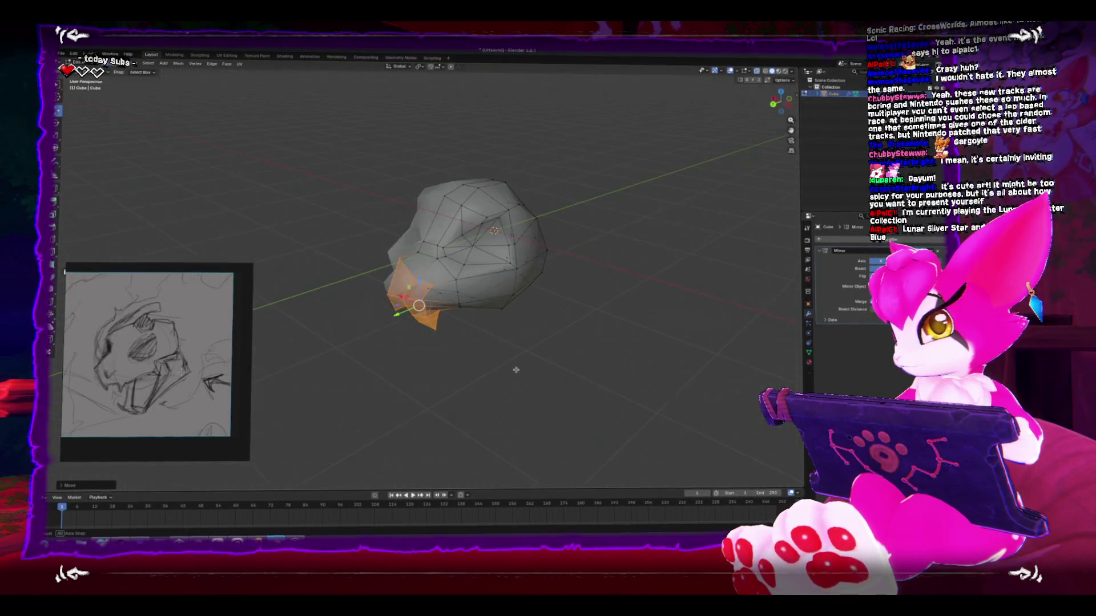
key("Tab")
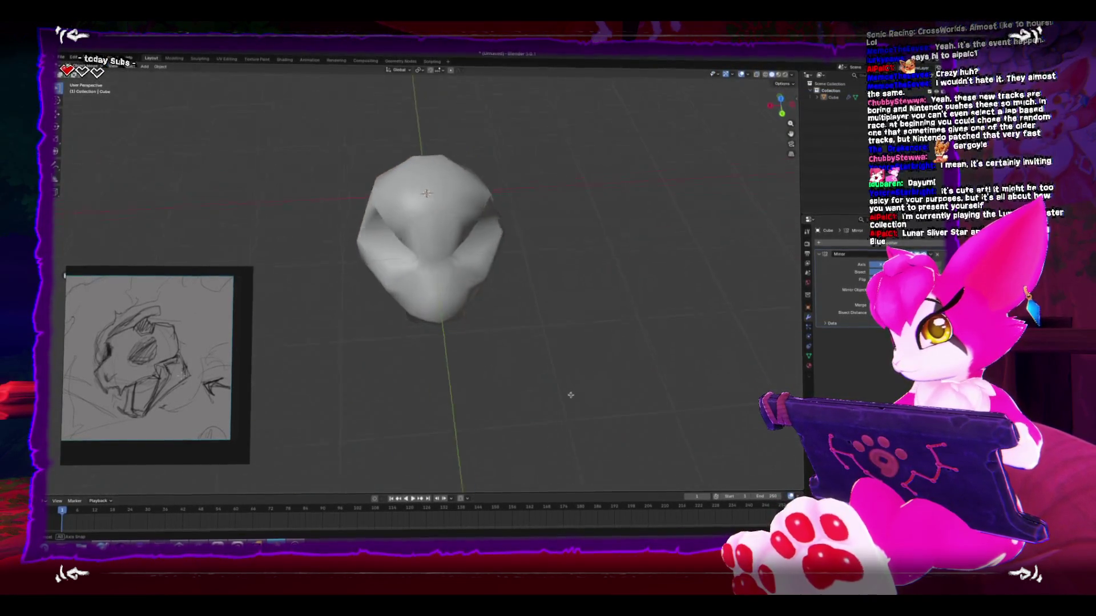
Step: Enter Sculpt Mode, pick a brush, and voxel-remesh the head with Ctrl+R
scroll(512, 345, "up", 3)
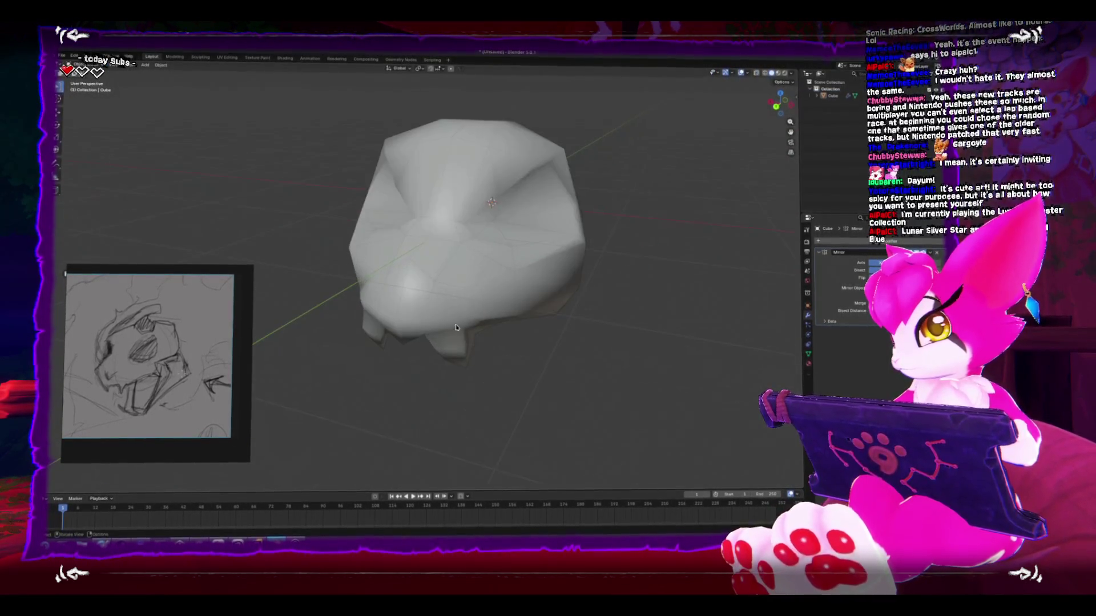
key("ctrl+Tab")
key("s")
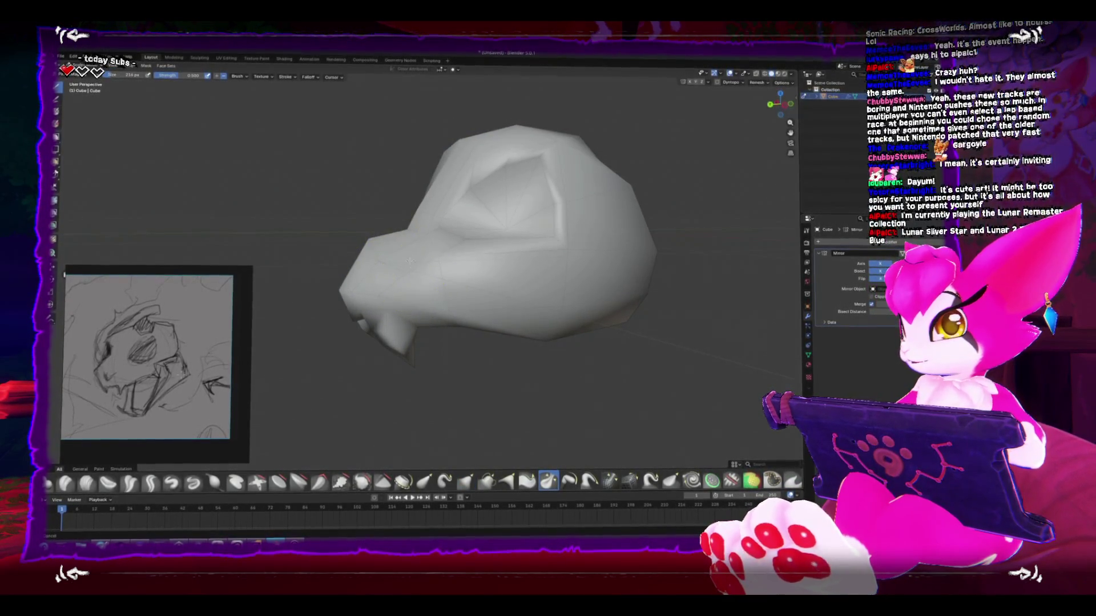
key("ctrl+r")
left_click_drag(407, 267, 474, 282)
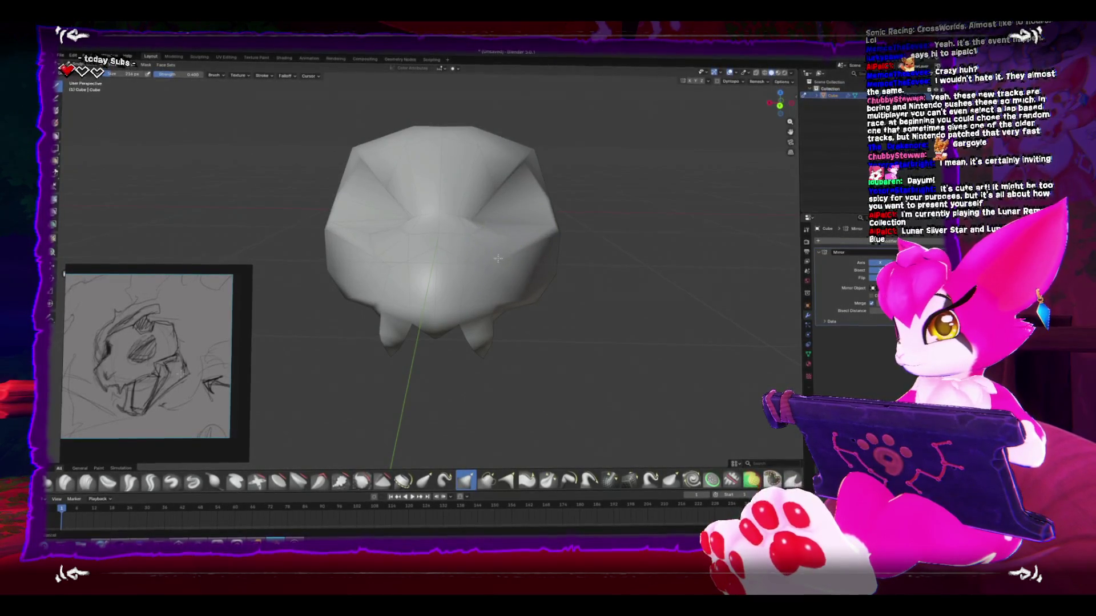
Step: Flatten a crease on the front of the head with the flatten brush
mouse_move(498, 259)
left_mouse_down()
mouse_move(474, 216)
mouse_move(489, 262)
mouse_move(480, 264)
left_mouse_up()
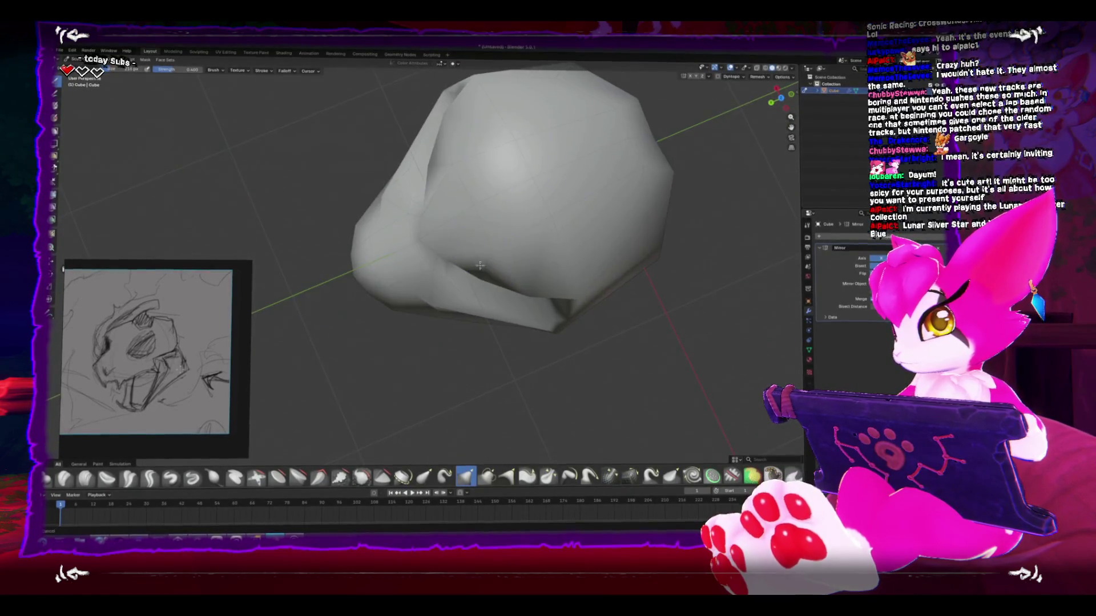
left_click_drag(479, 188, 425, 243)
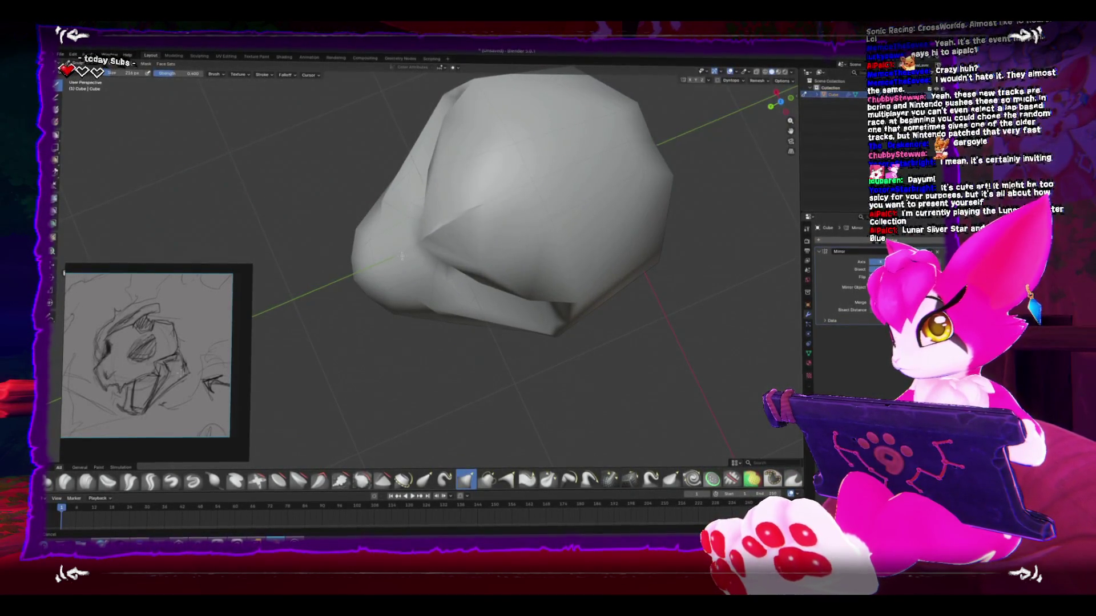
mouse_move(498, 272)
left_mouse_down()
mouse_move(530, 289)
mouse_move(514, 159)
mouse_move(521, 262)
mouse_move(497, 196)
mouse_move(521, 262)
left_mouse_up()
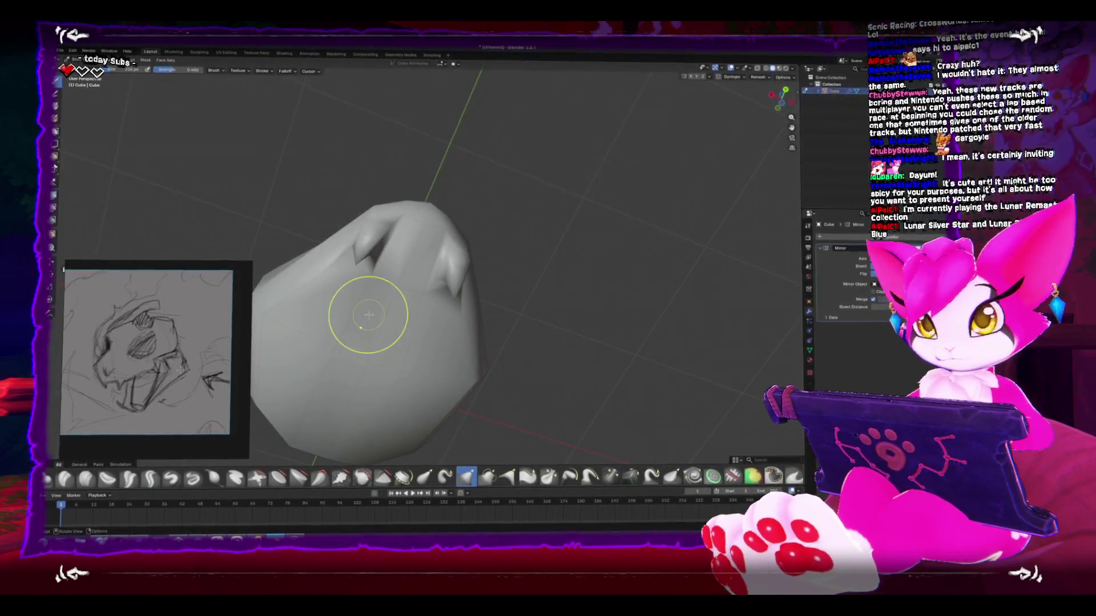
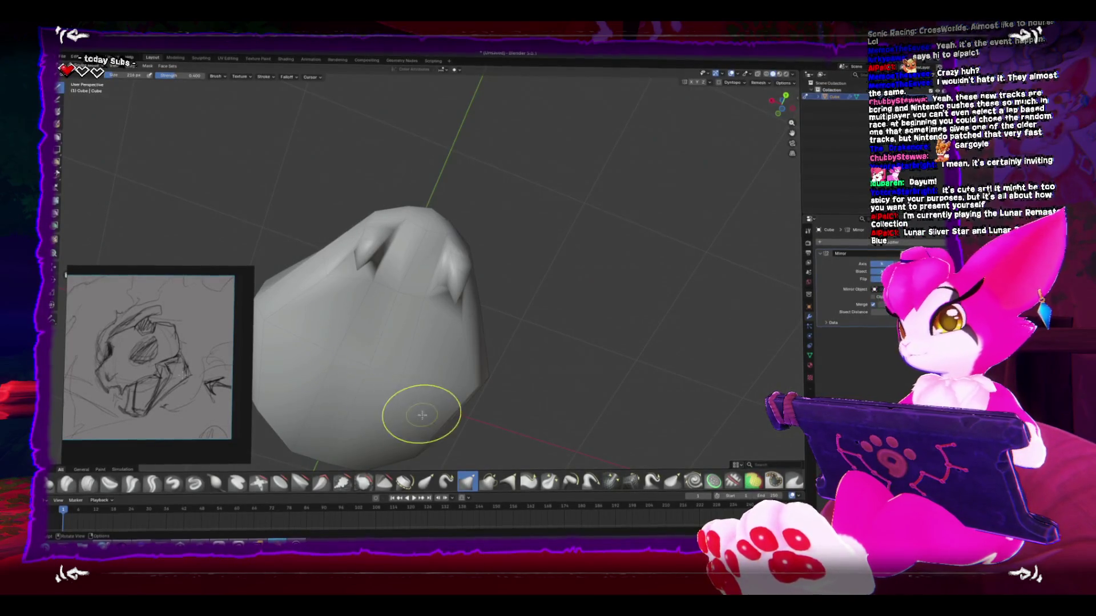
Step: Inspect the sculpted skull head from front, below and other angles, then leave Sculpt Mode
mouse_move(416, 416)
left_mouse_down()
mouse_move(399, 428)
mouse_move(384, 418)
left_mouse_up()
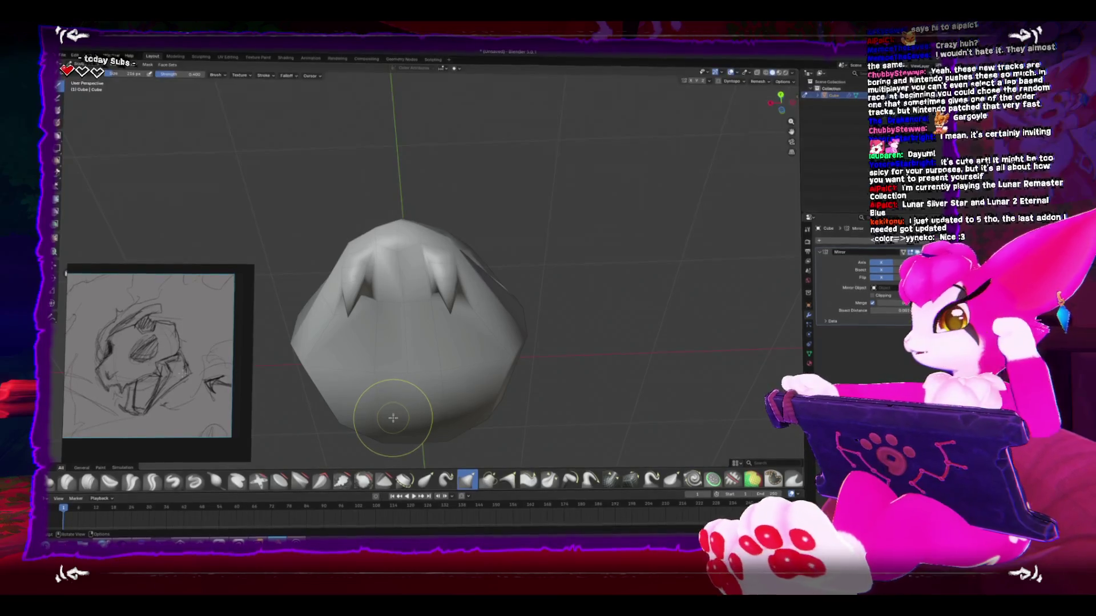
mouse_move(508, 362)
left_mouse_down()
mouse_move(456, 387)
mouse_move(455, 362)
mouse_move(406, 303)
mouse_move(428, 306)
mouse_move(432, 295)
left_mouse_up()
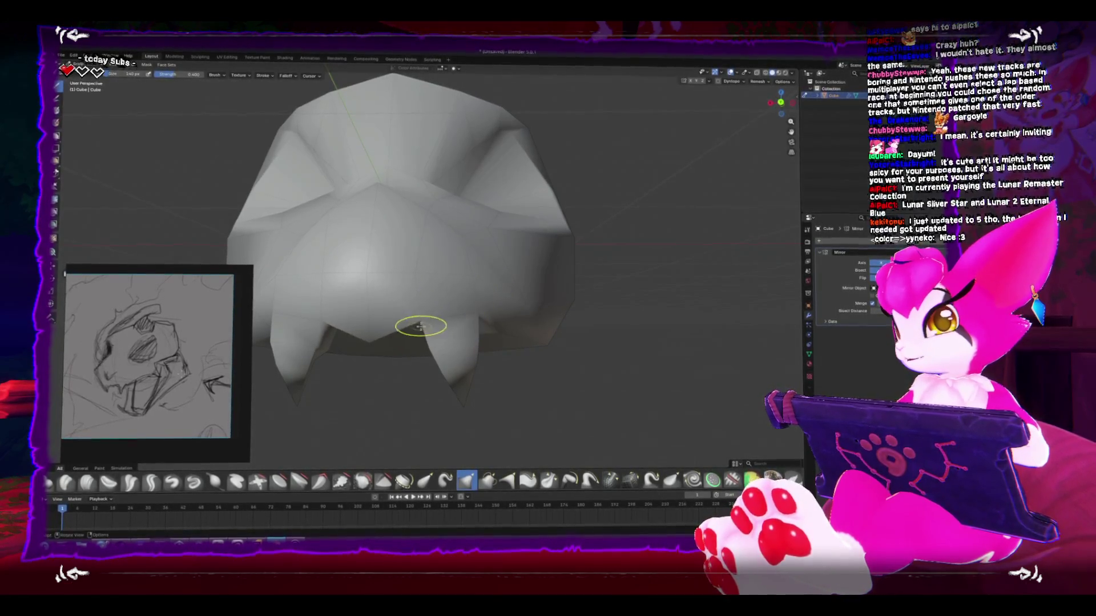
left_click_drag(369, 342, 354, 306)
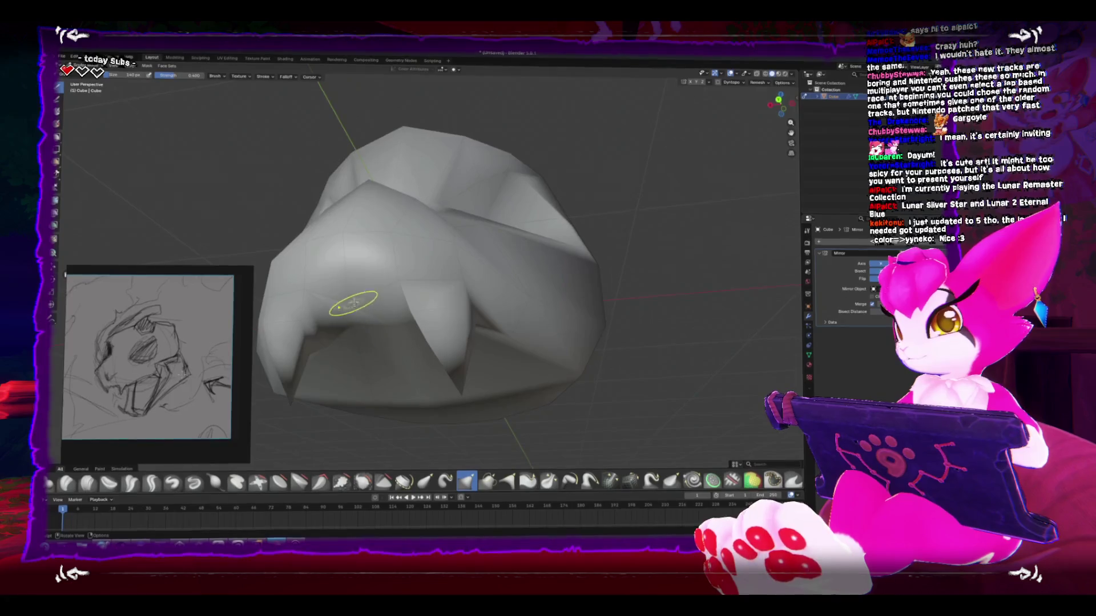
mouse_move(330, 221)
left_mouse_down()
mouse_move(392, 343)
mouse_move(437, 340)
mouse_move(368, 302)
mouse_move(486, 351)
mouse_move(447, 303)
mouse_move(422, 320)
mouse_move(465, 324)
left_mouse_up()
key("Tab")
key("Tab")
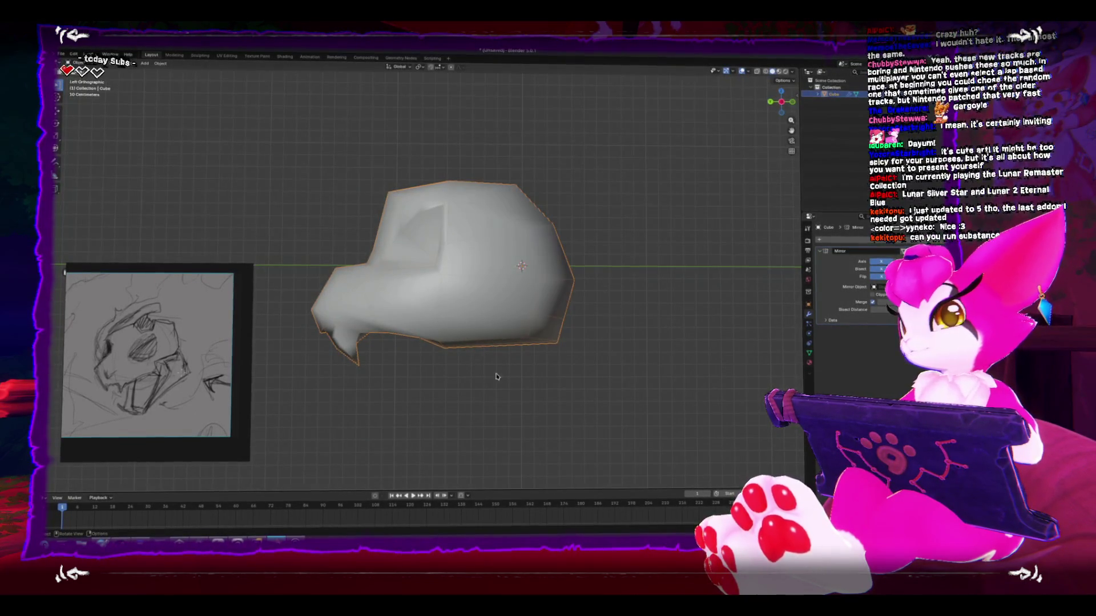
Step: Add a cube, shrink it and place it below the lower left of the head
key("shift+a")
mouse_move(482, 391)
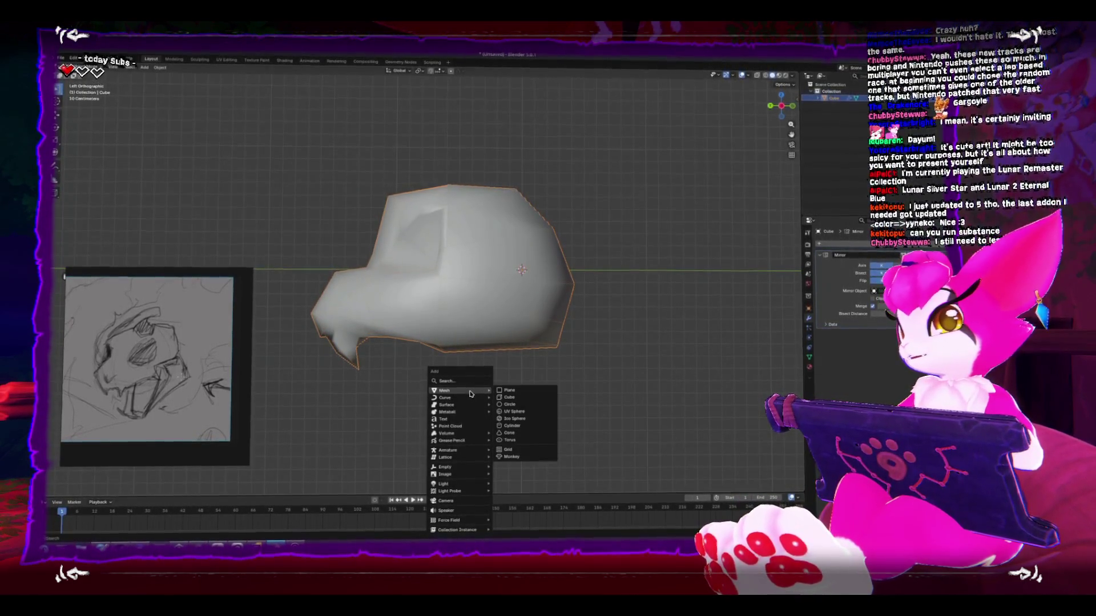
left_click(514, 397)
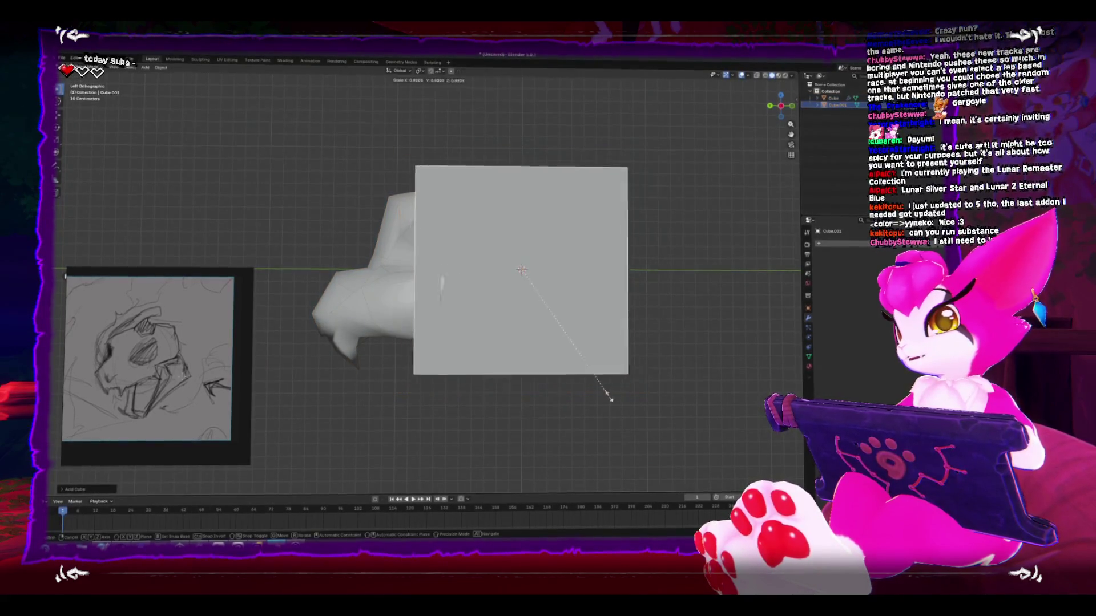
key("s")
left_click(546, 300)
key("g")
left_click(521, 447)
Step: Cut a loop through the middle of the small cube in Edit Mode
key("s")
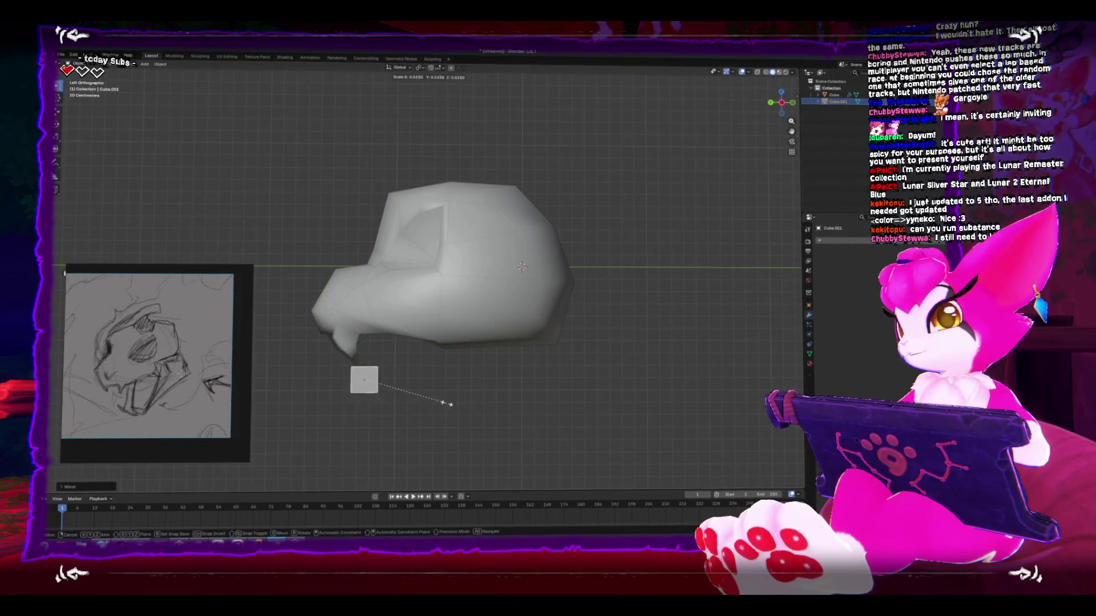
left_click(448, 399)
key("Tab")
left_click_drag(393, 396, 422, 398)
key("g")
key("g")
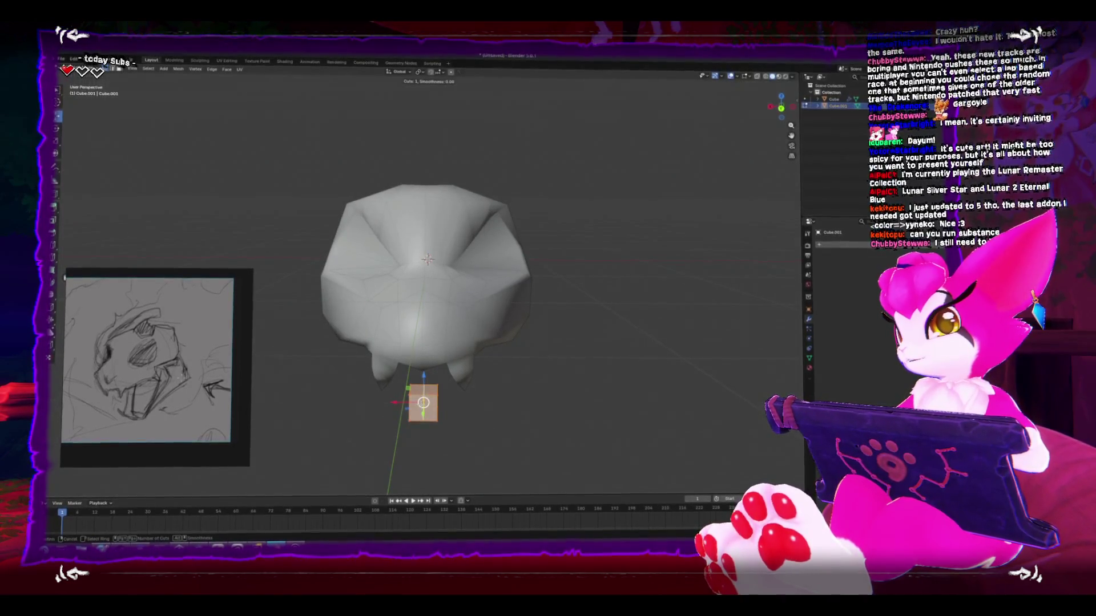
key("Tab")
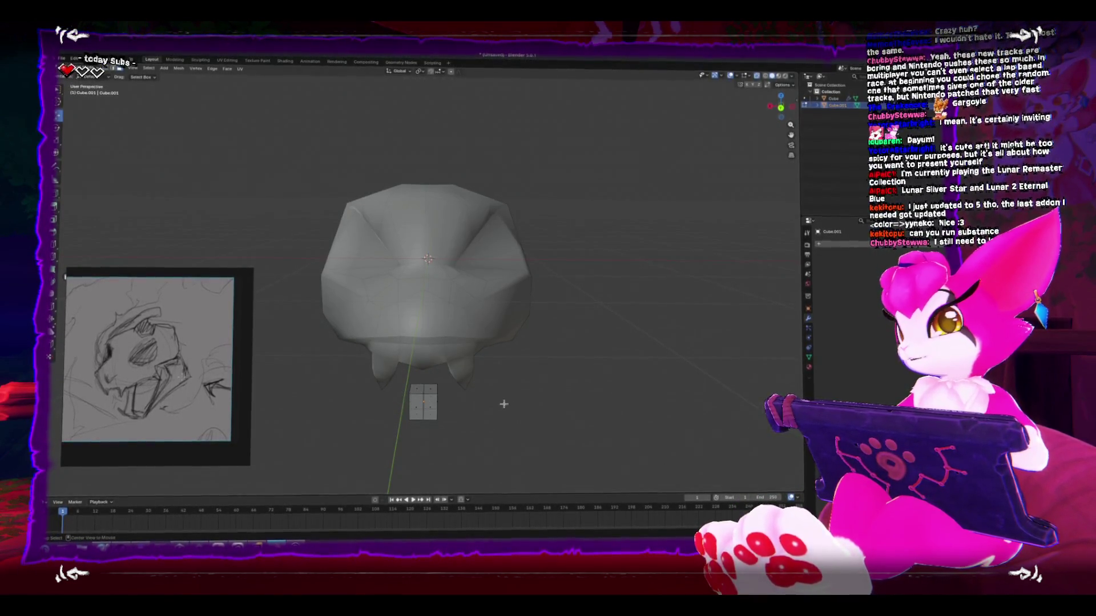
Step: Select a face of the cube and move it into place, checking back and side views
key("ctrl+KP_1")
left_click(419, 381)
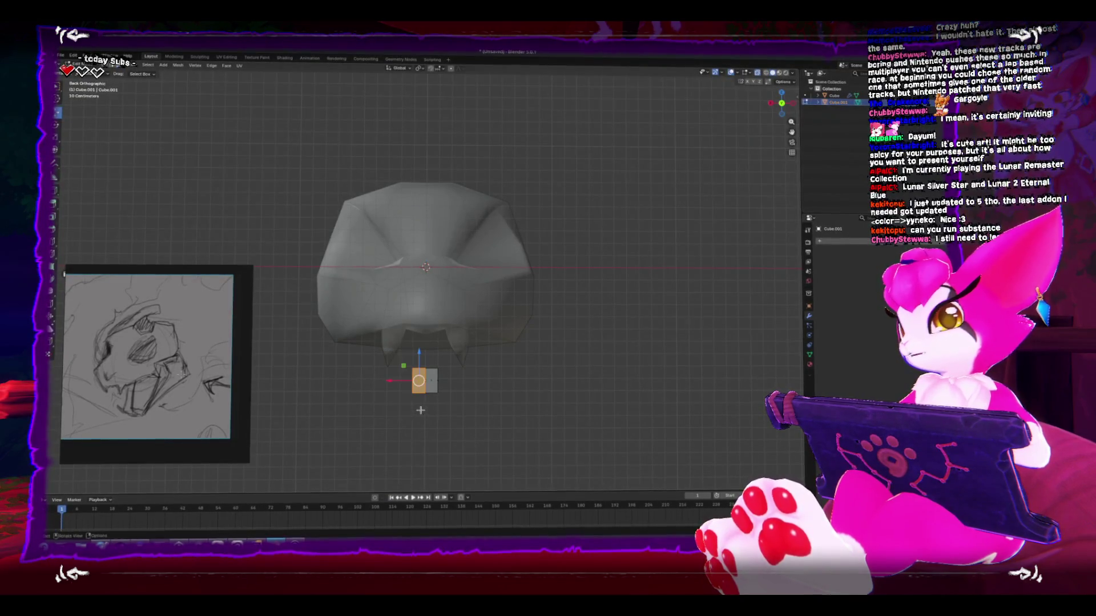
right_click(421, 410)
key("KP_5")
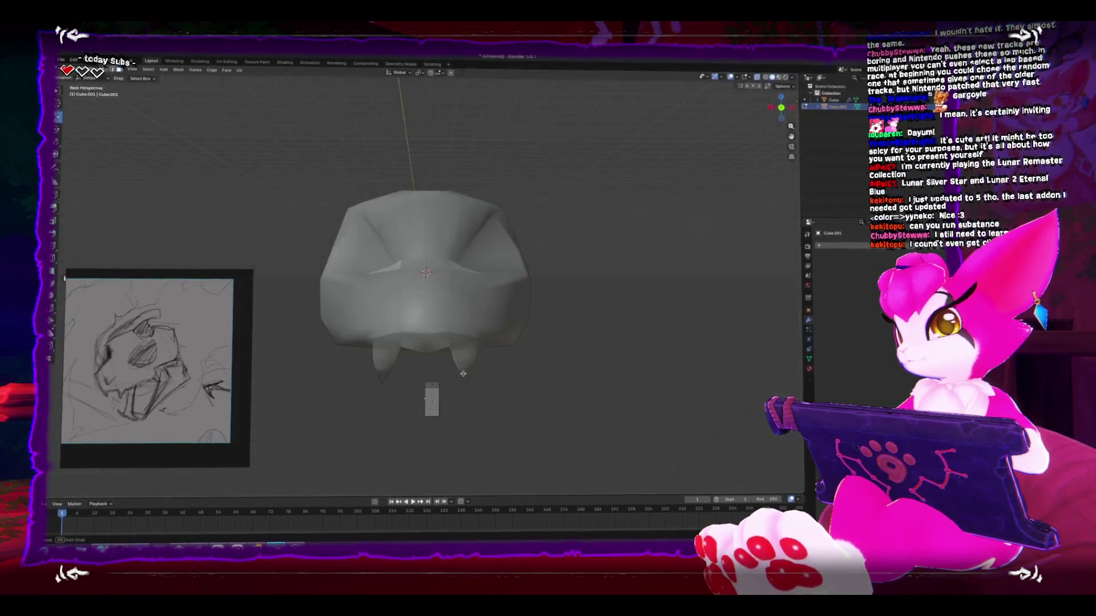
key("ctrl+KP_3")
key("g")
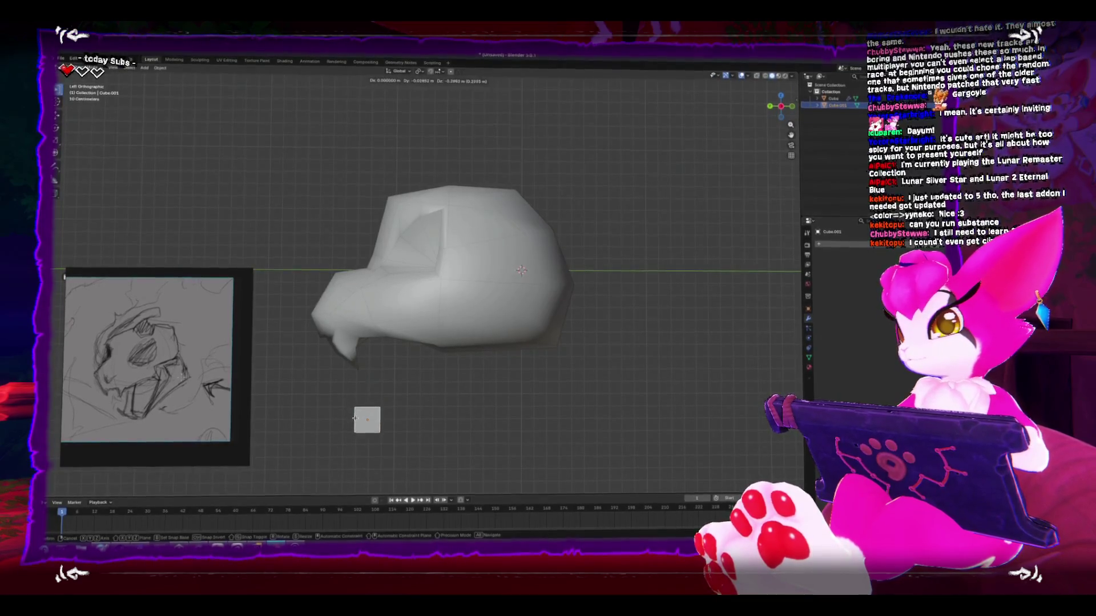
left_click(355, 418)
left_click_drag(354, 419, 412, 408)
key("ctrl+KP_3")
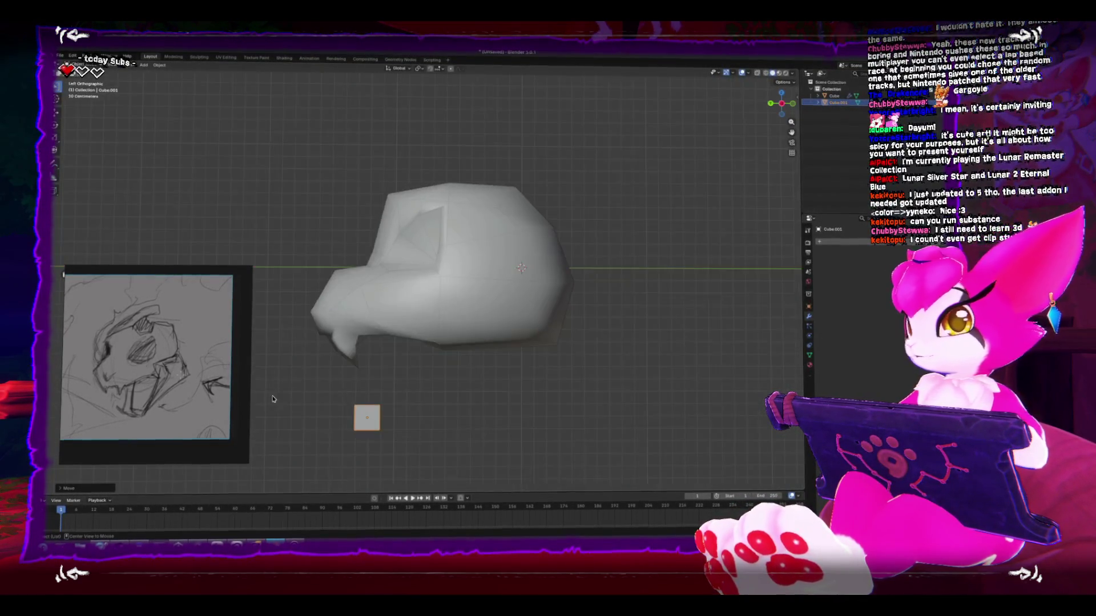
Step: Add a Mirror modifier to the cube so it mirrors across the head
left_click(854, 244)
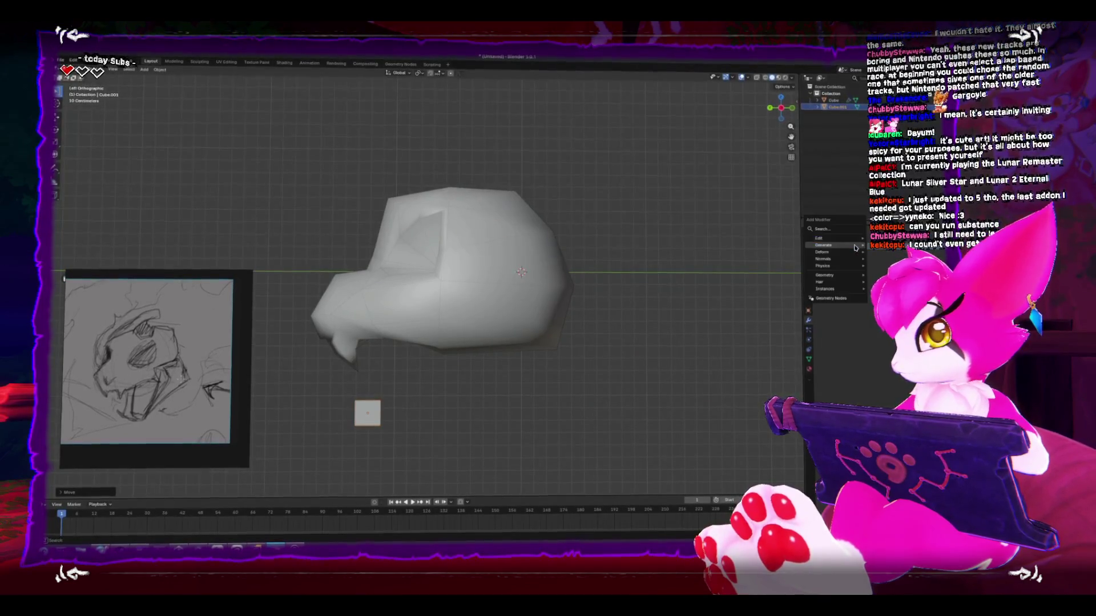
left_click(884, 307)
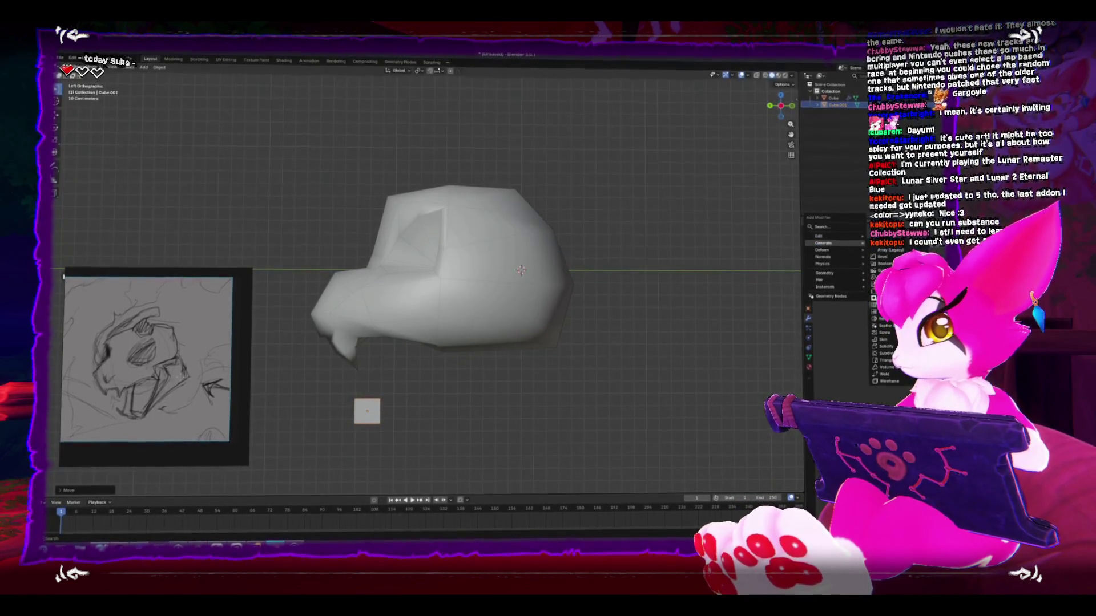
left_click_drag(412, 276, 442, 383)
Step: Shade the cube smooth and bring the Steam library to the front
right_click(420, 398)
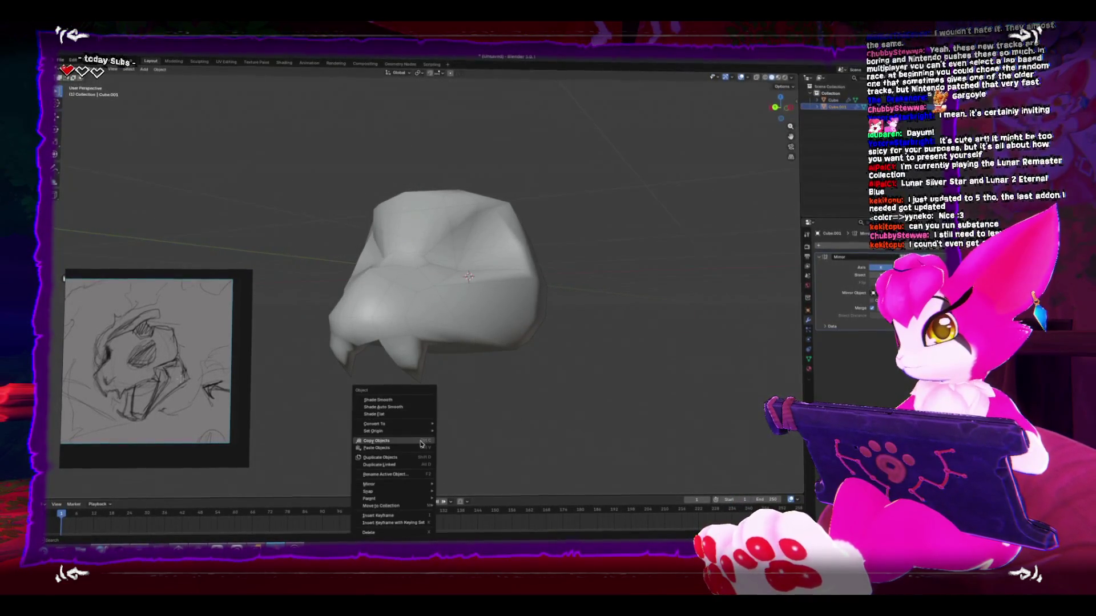
mouse_move(424, 500)
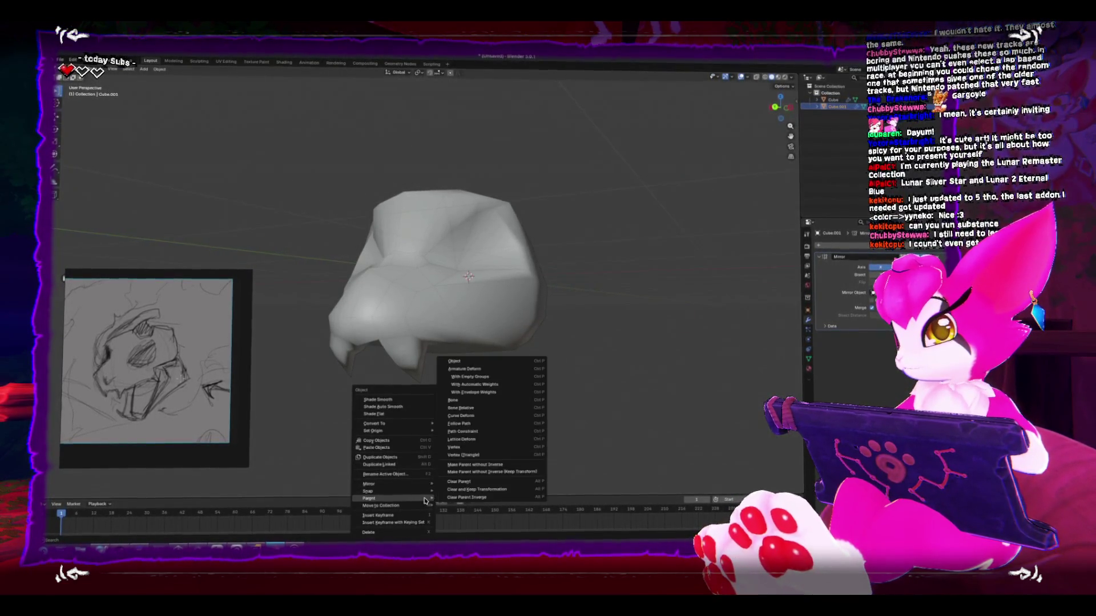
left_click(413, 398)
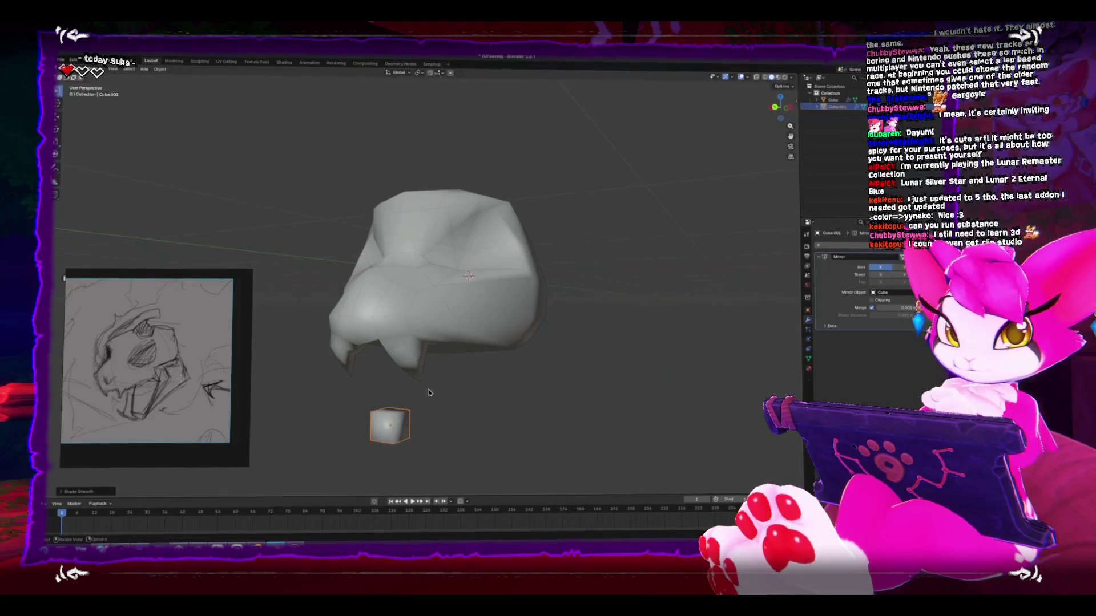
key("alt+Tab")
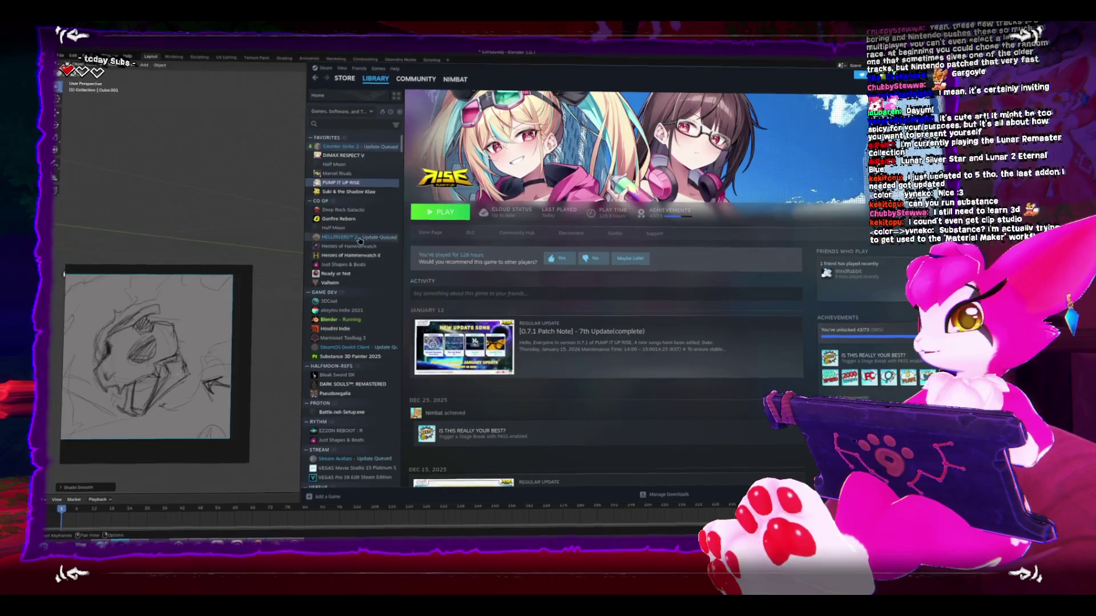
Step: Launch Substance 3D Painter, open recent project Ashtalon_newBelly, orbit the dragon, then close discarding changes
double_click(355, 361)
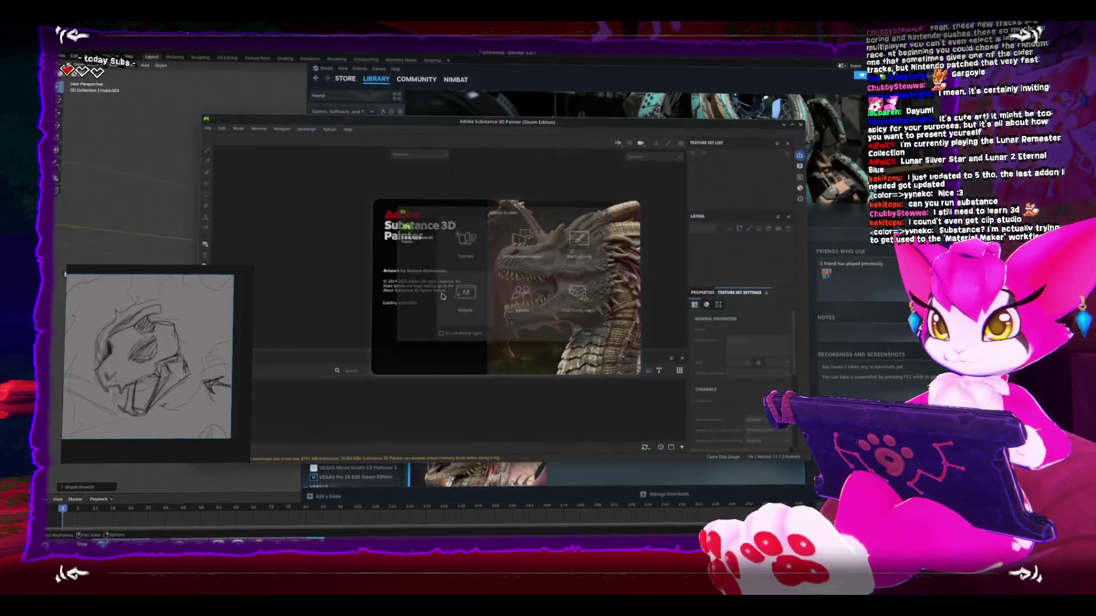
left_click(587, 336)
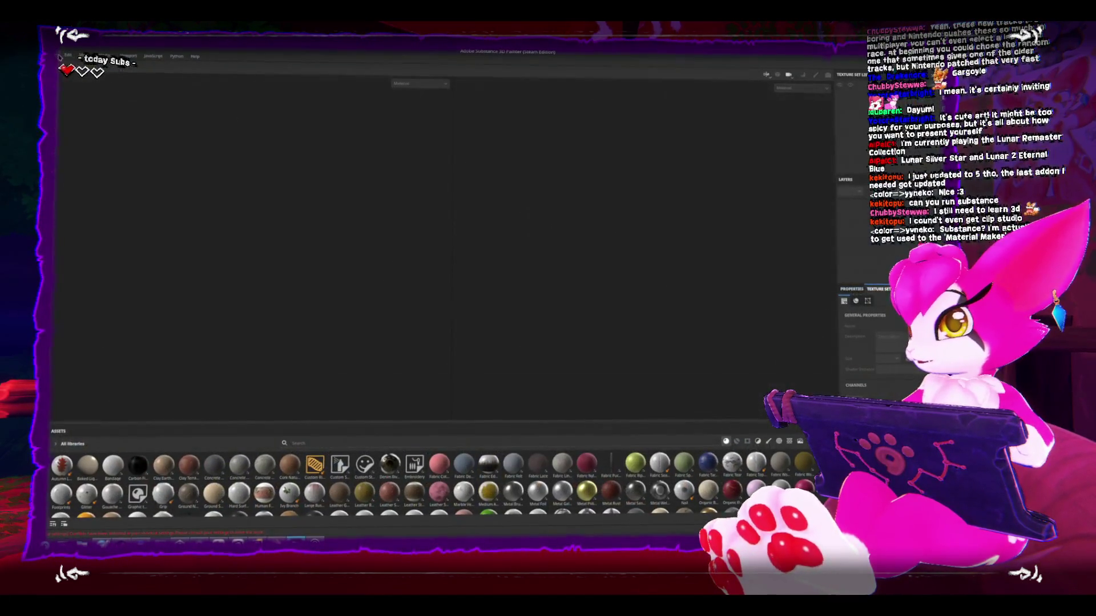
left_click(60, 56)
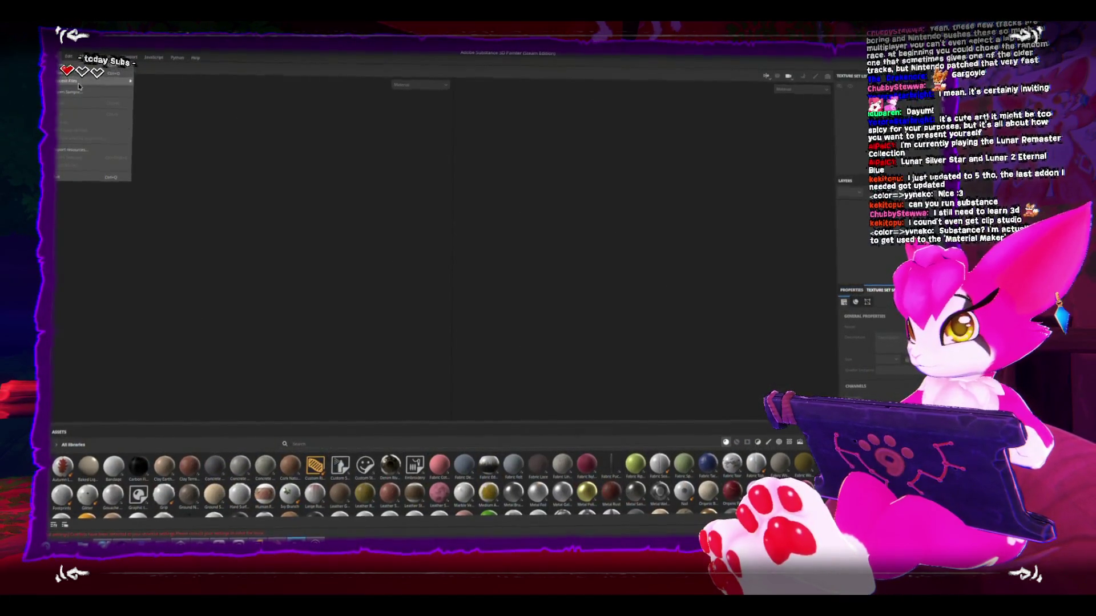
mouse_move(79, 86)
left_click(228, 84)
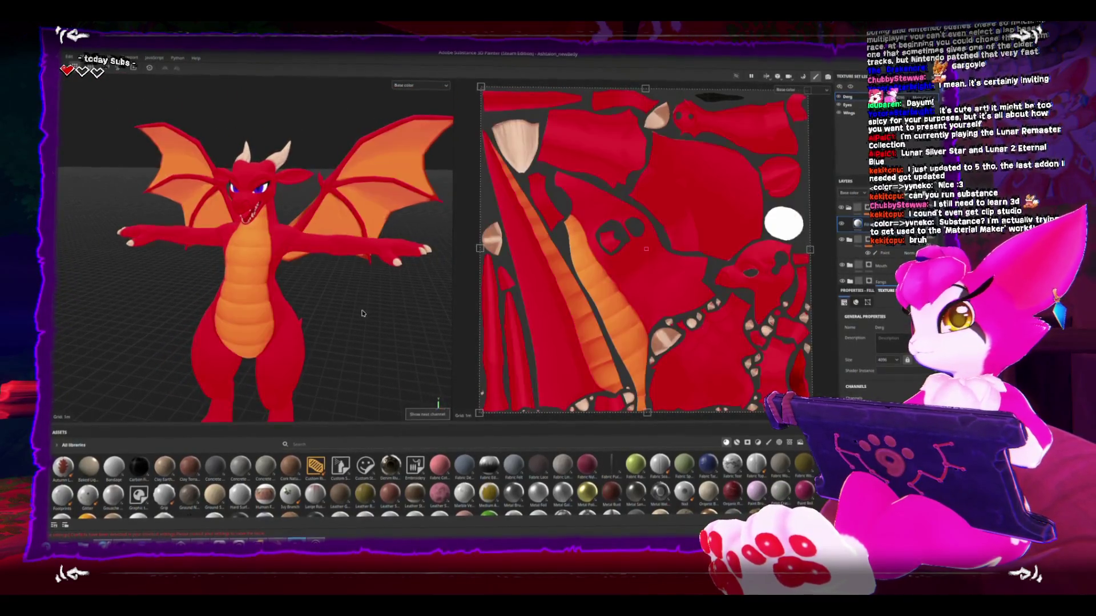
mouse_move(372, 302)
left_mouse_down()
mouse_move(328, 310)
mouse_move(383, 313)
left_mouse_up()
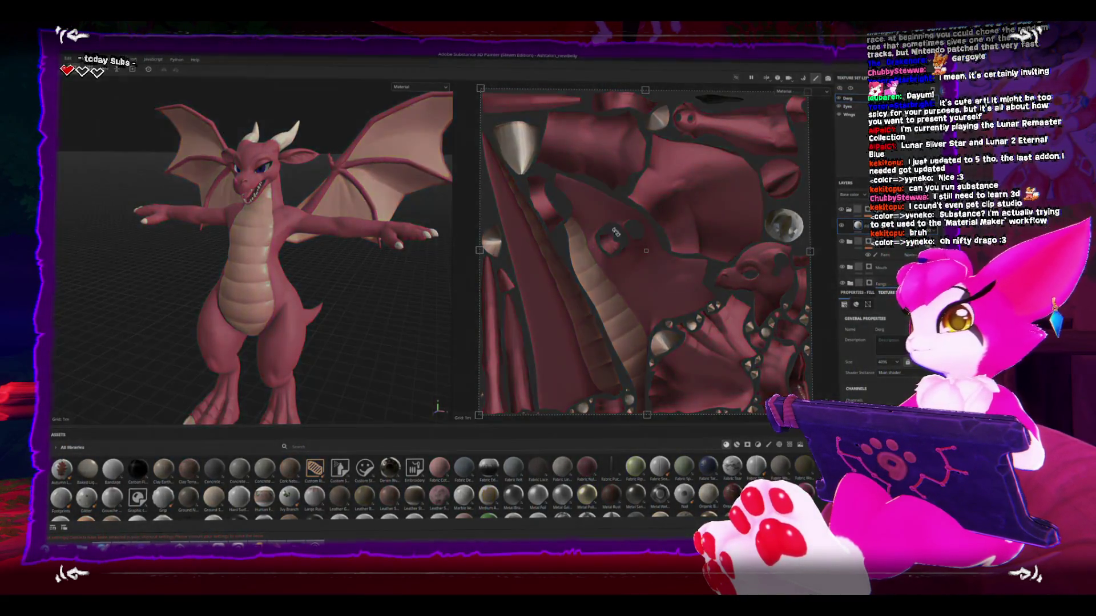
key("ctrl+w")
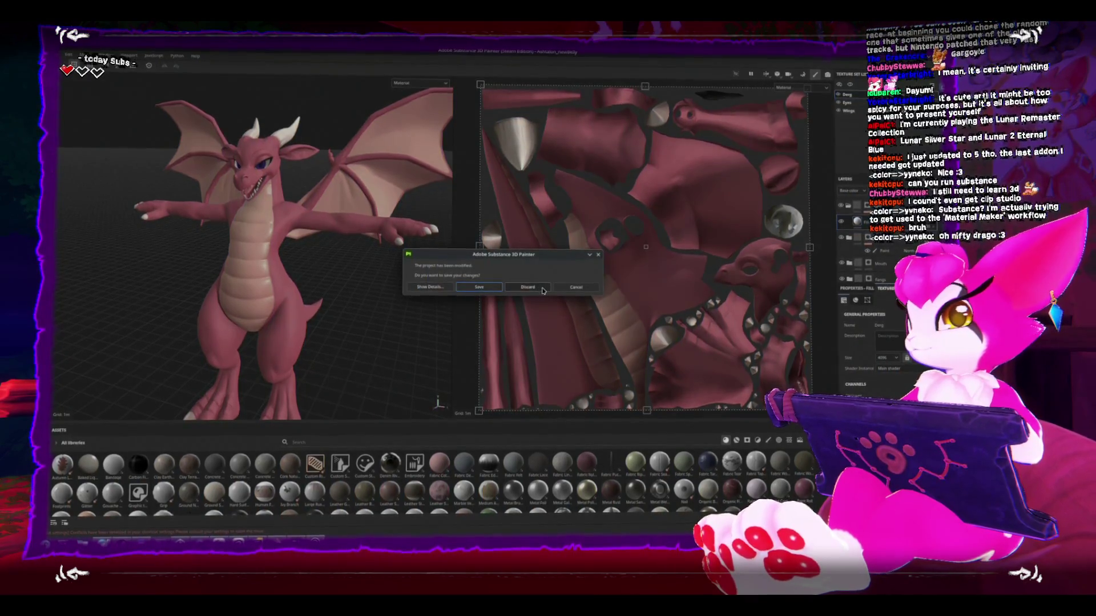
left_click(528, 288)
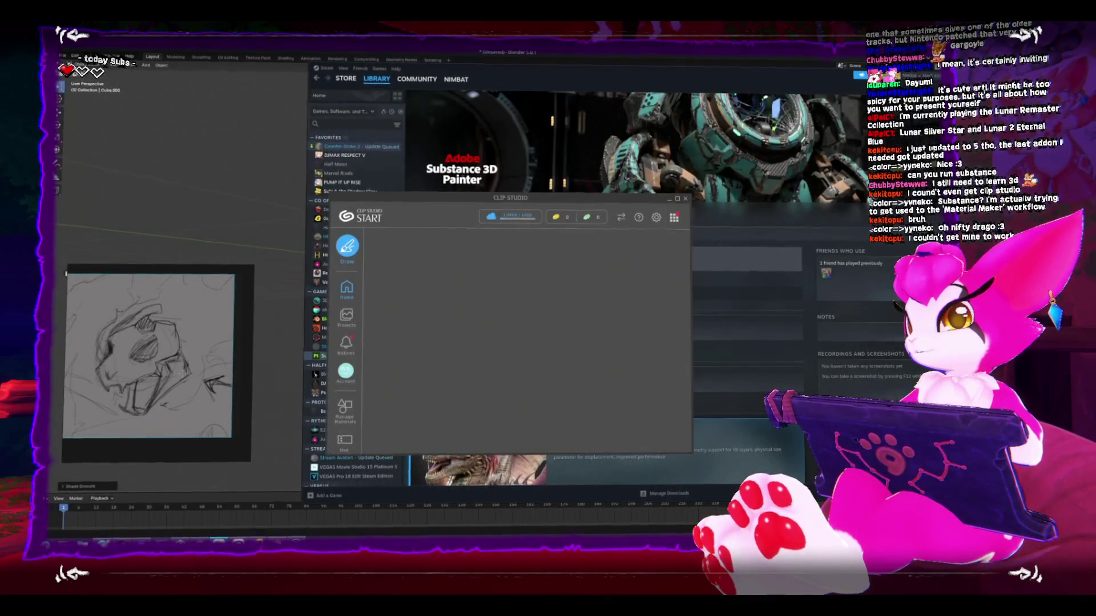
Step: Show the Clip Studio Paint skull sketch canvas, then return to the Steam library
key("alt+Tab")
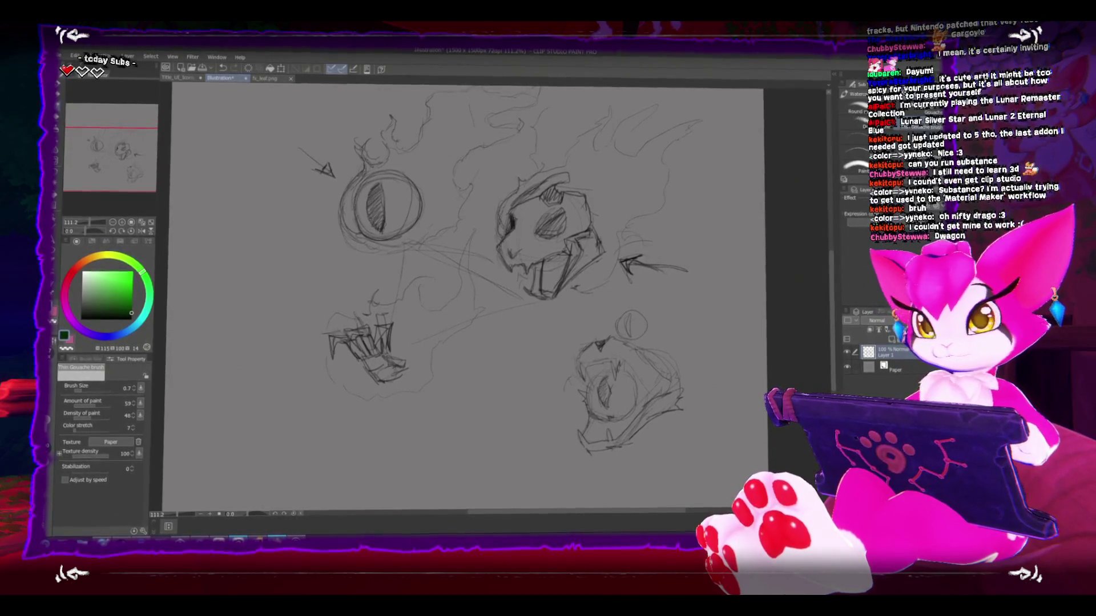
mouse_move(264, 537)
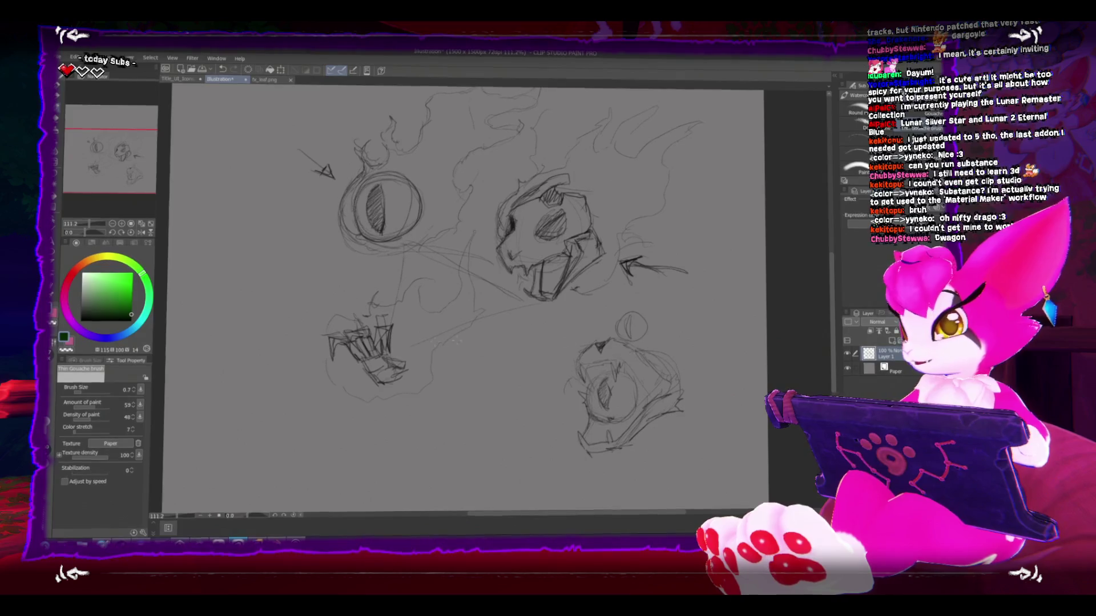
key("alt+Tab")
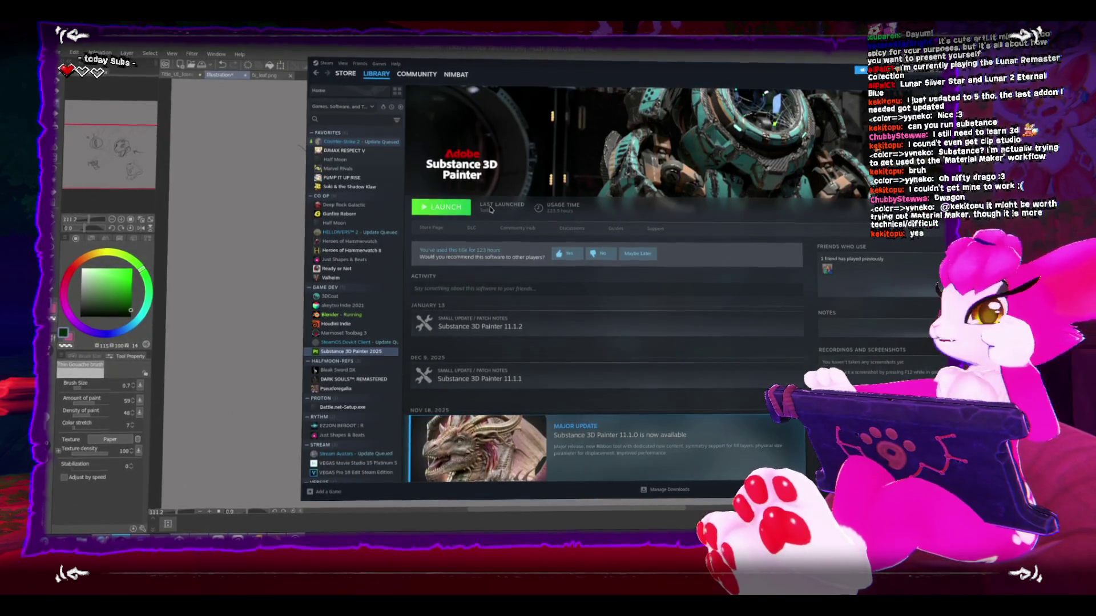
right_click(365, 351)
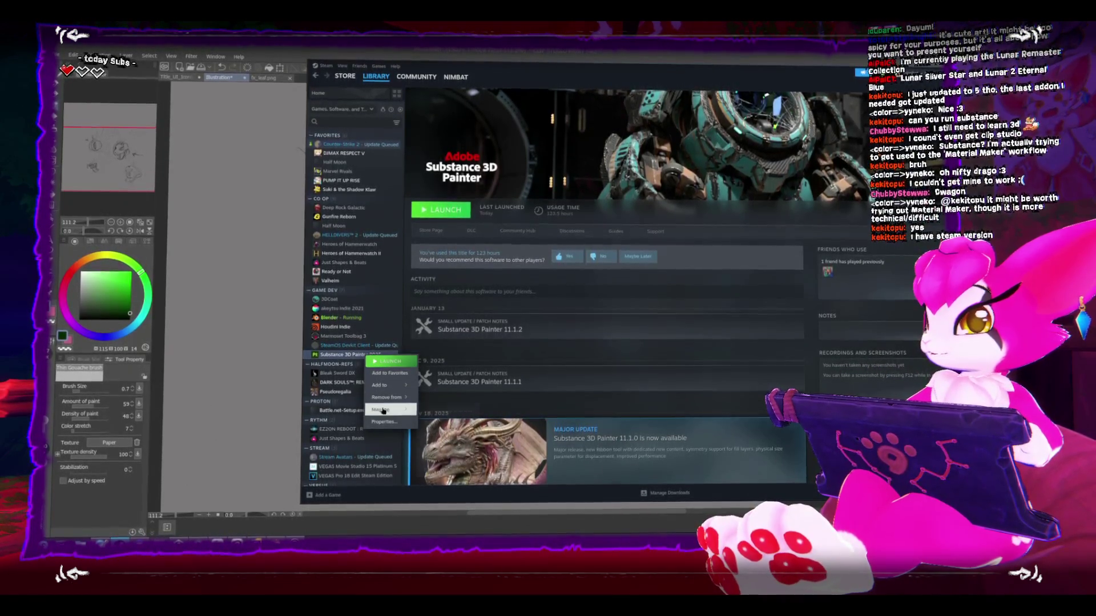
left_click(390, 424)
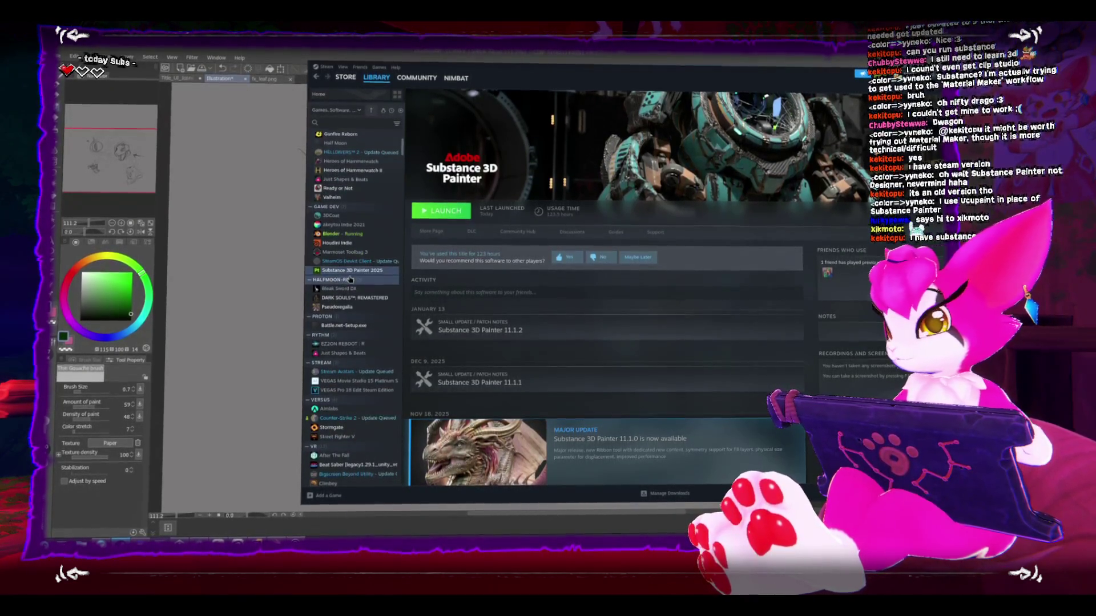
left_click(344, 408)
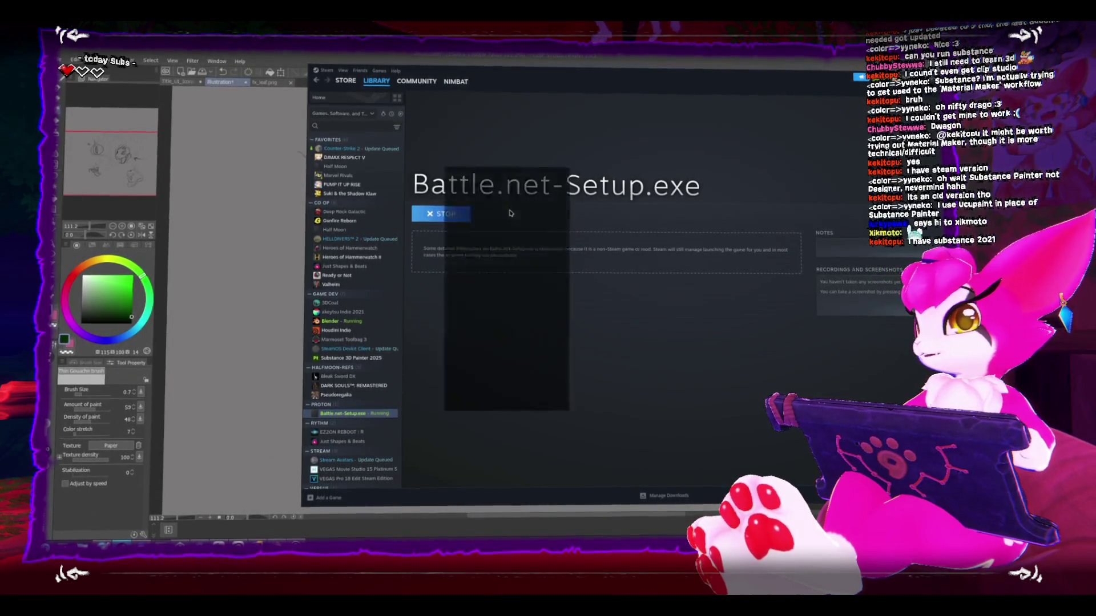
Step: Close the Maintenance Alert, stop Battle.net-Setup.exe confirming Exit, and bring Clip Studio Paint forward
left_click(628, 169)
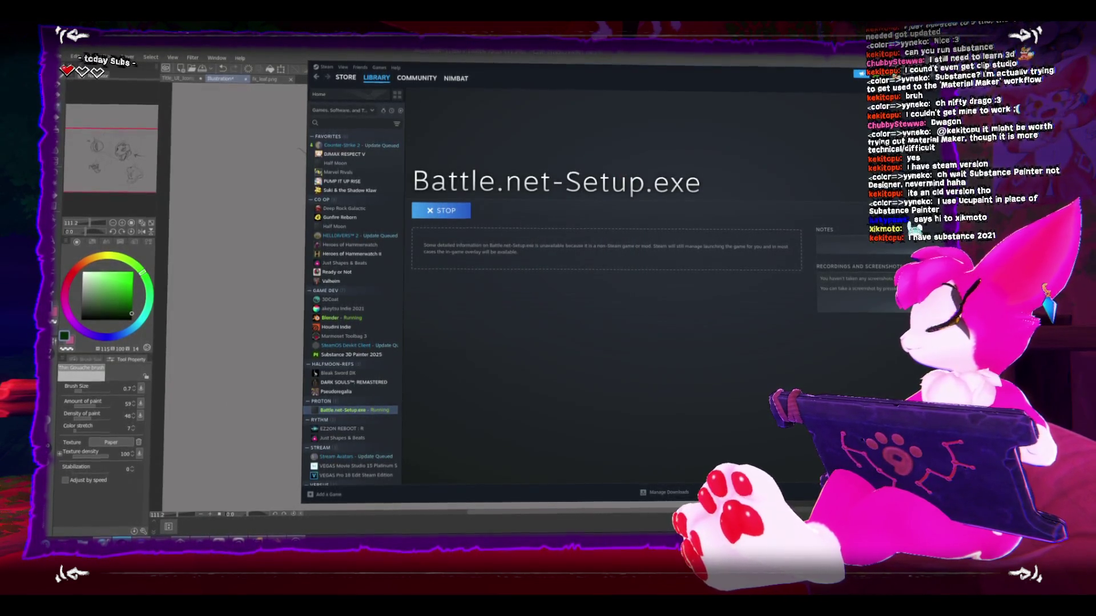
left_click(451, 216)
left_click(655, 304)
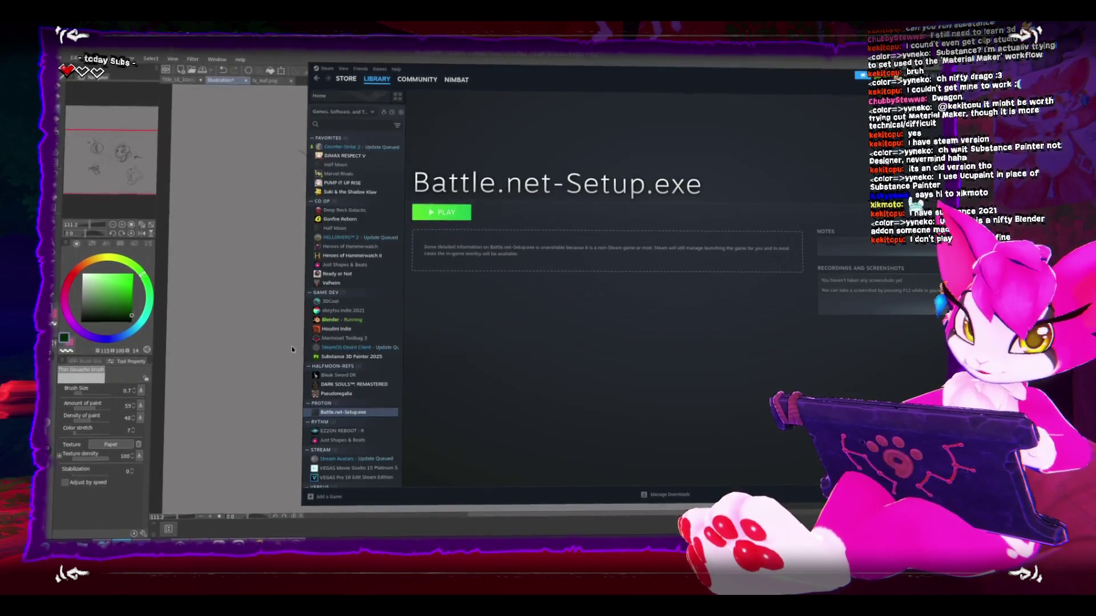
left_click(301, 152)
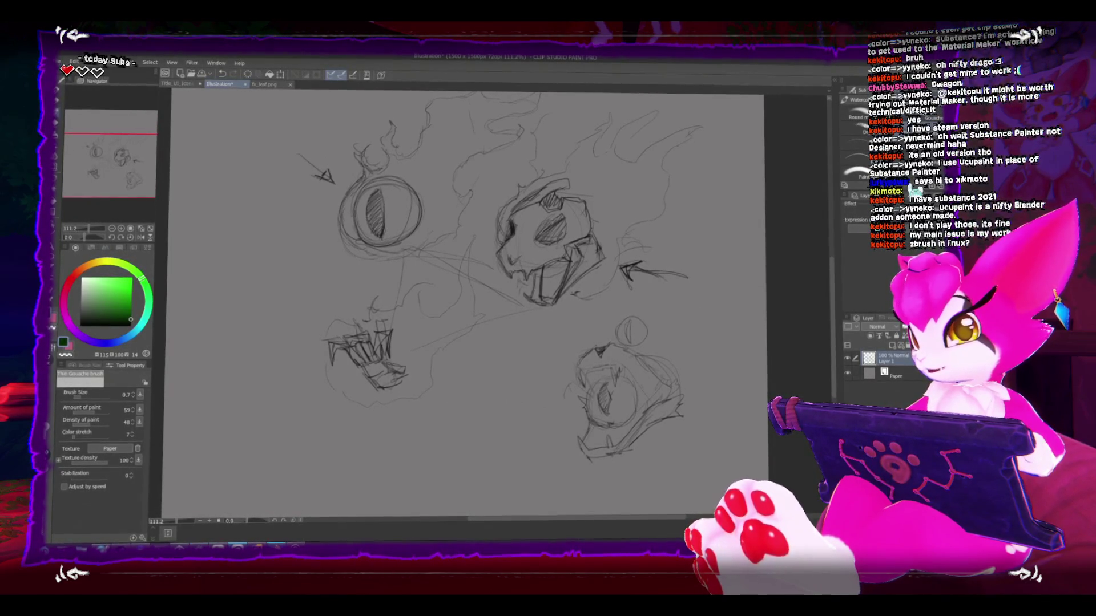
key("alt+Tab")
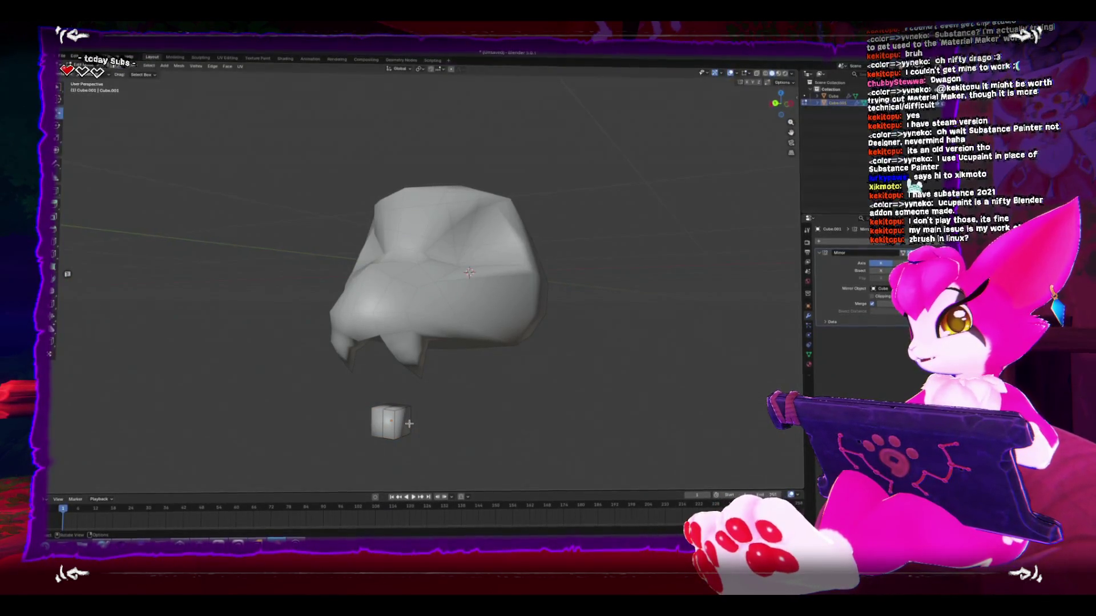
Step: Box-select the small cube's geometry below the skull using back and side orthographic views
key("ctrl+KP_1")
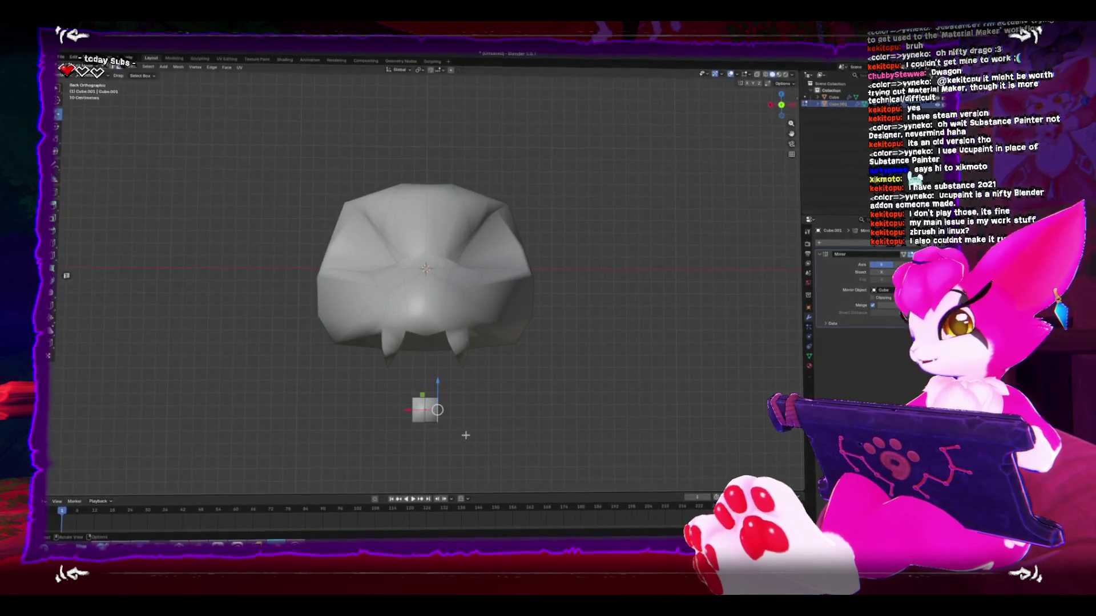
key("ctrl+KP_3")
left_click_drag(317, 370, 441, 422)
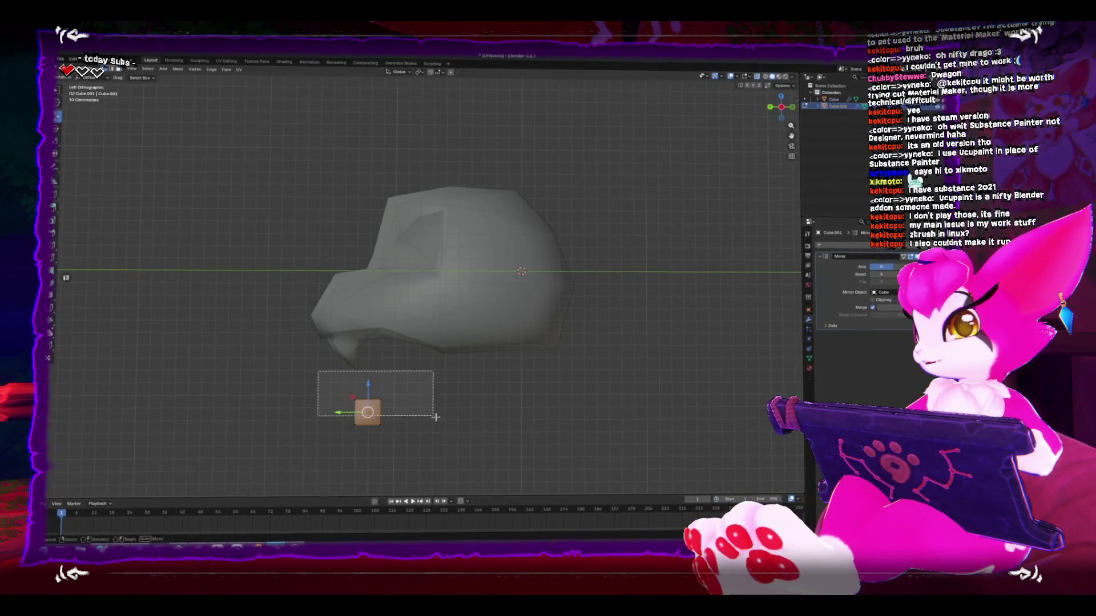
left_click_drag(423, 365, 374, 446)
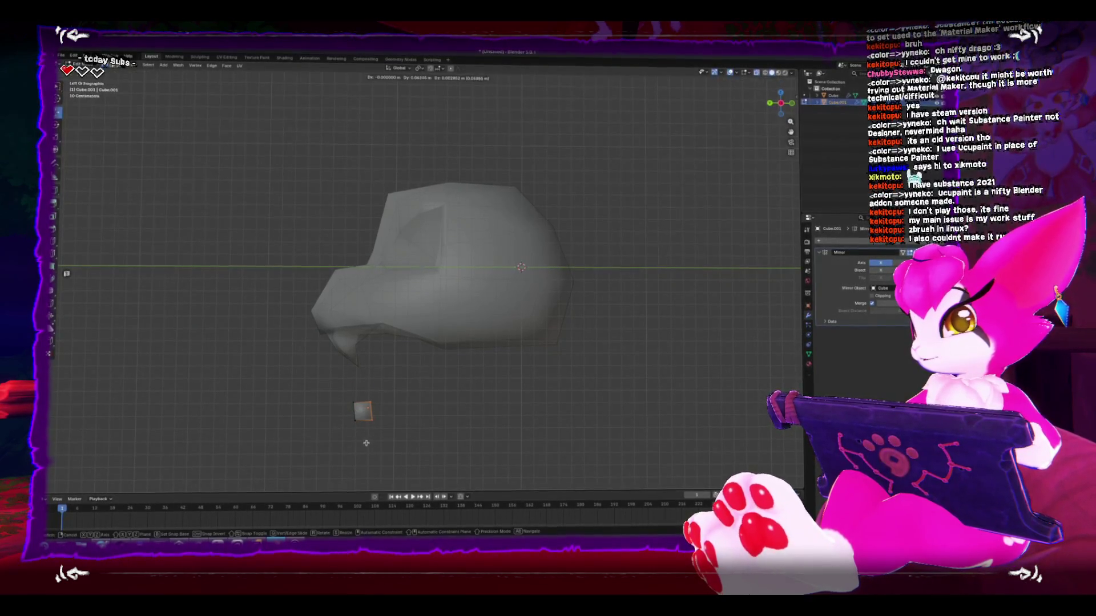
key("ctrl+KP_1")
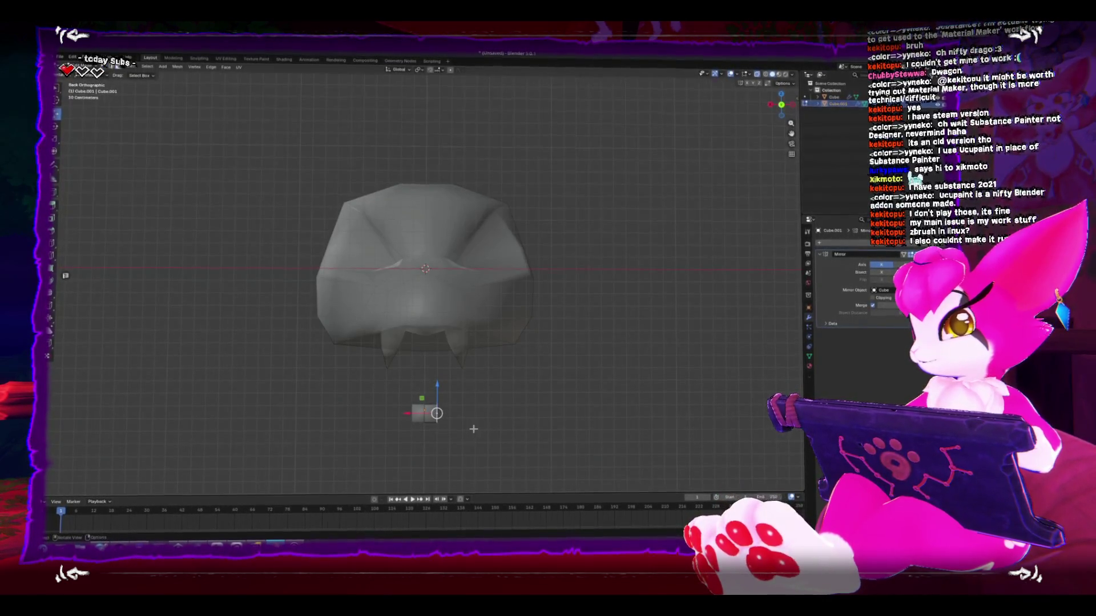
Step: Extrude the small cube sideways into a bar, then rotate and move it under the skull
key("e")
left_click(517, 427)
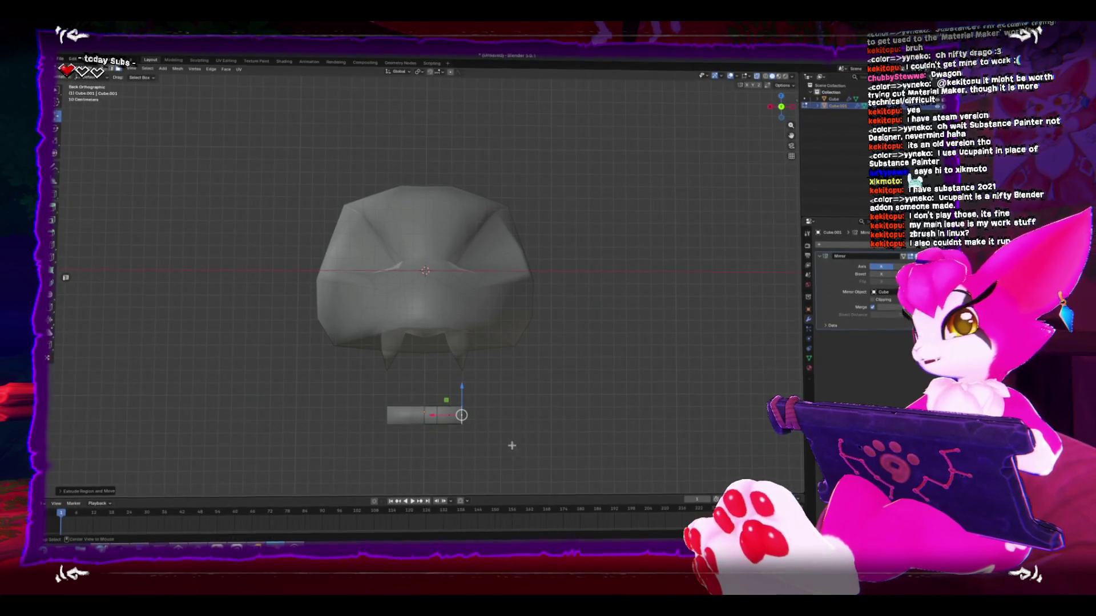
key("KP_7")
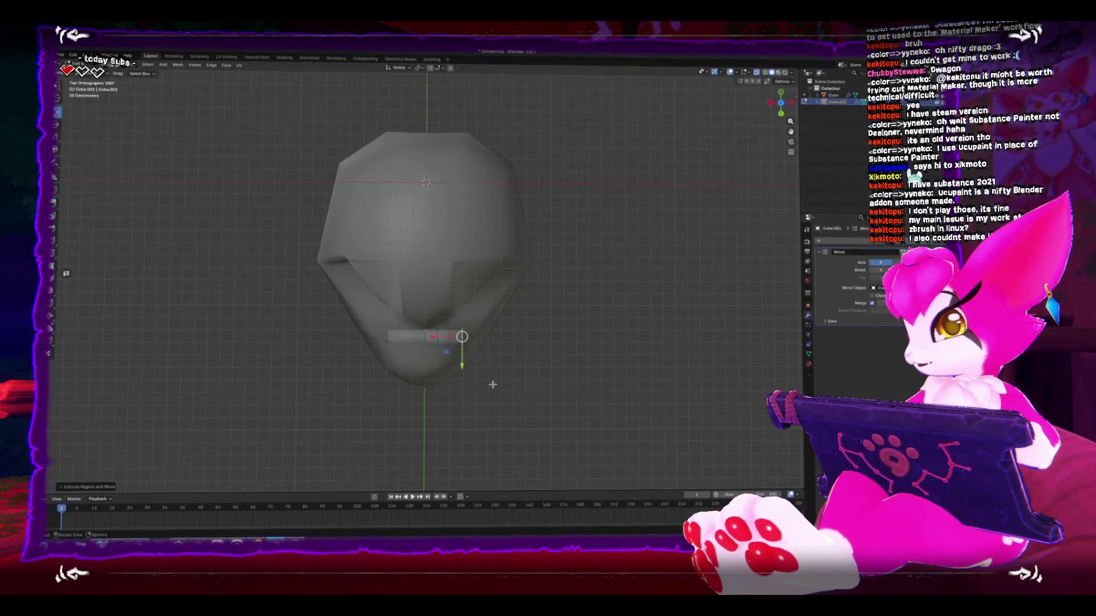
key("r")
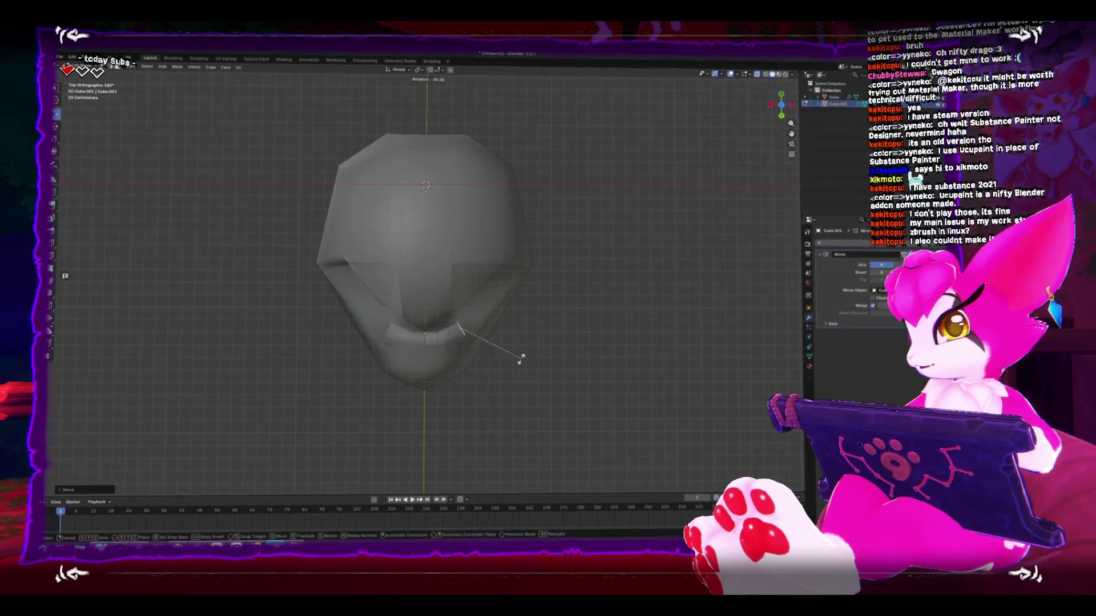
left_click(517, 362)
key("g")
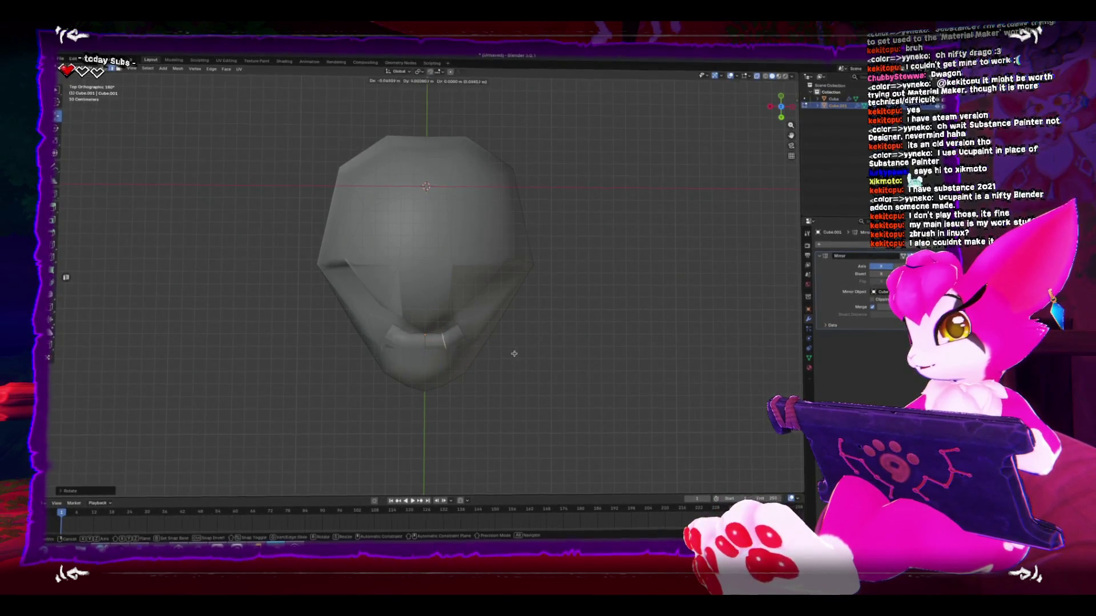
left_click(513, 350)
left_click_drag(512, 350, 401, 344)
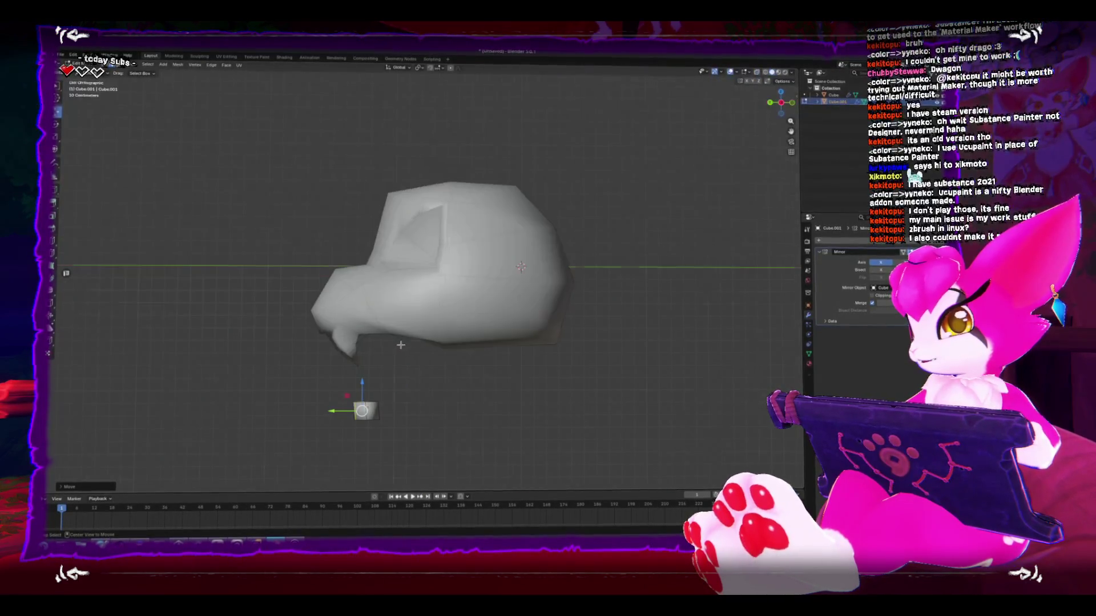
left_click_drag(388, 419, 433, 440)
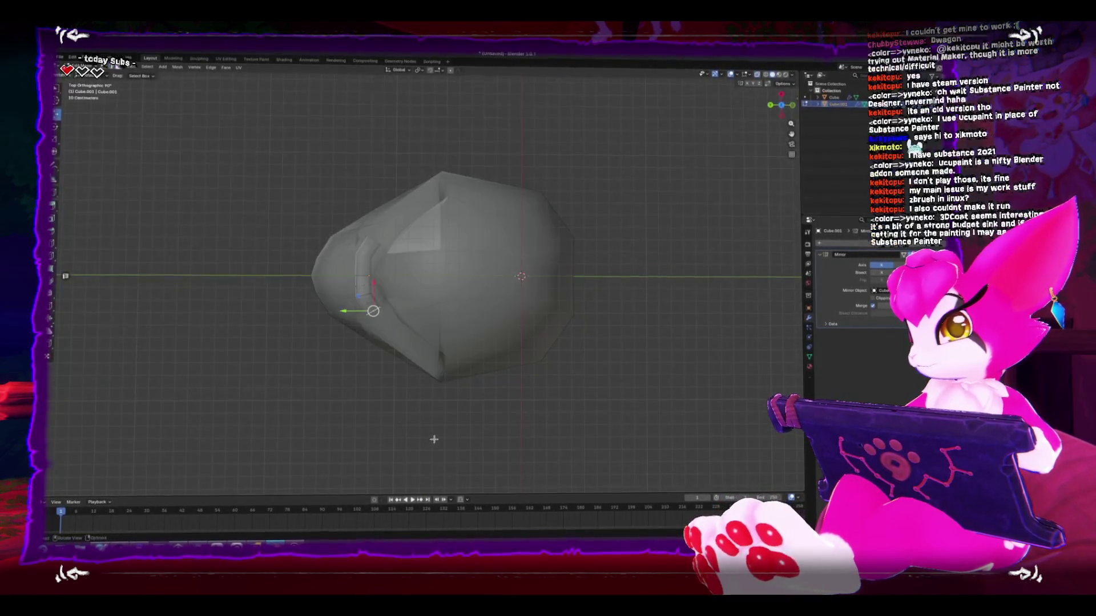
Step: Rotate the bar diagonally under the fangs and nudge its end sideways along X
key("r")
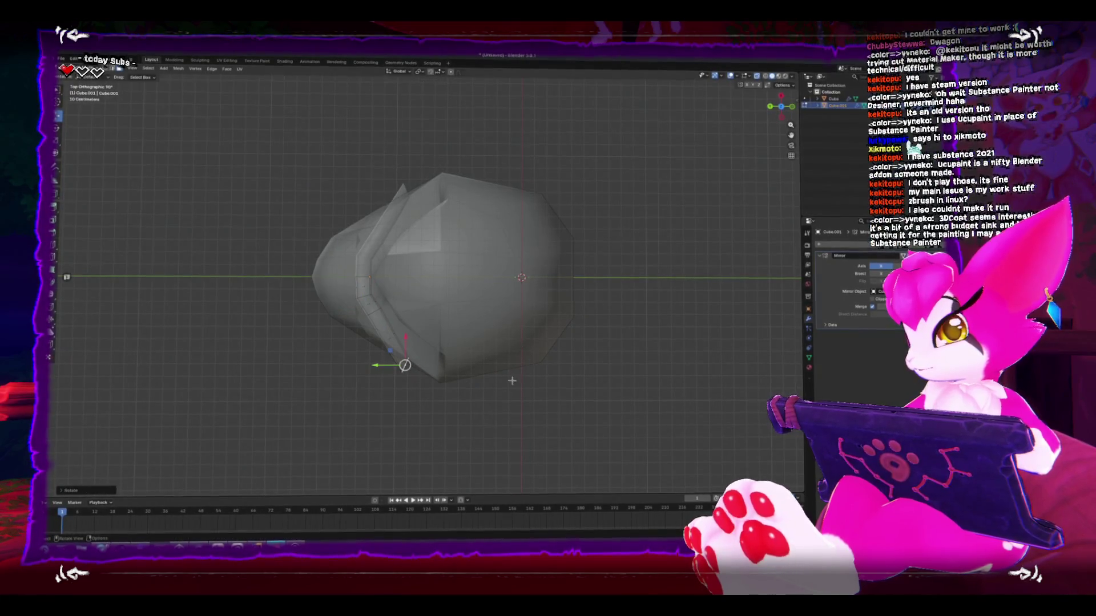
left_click(433, 354)
key("Tab")
left_click_drag(433, 354, 509, 408)
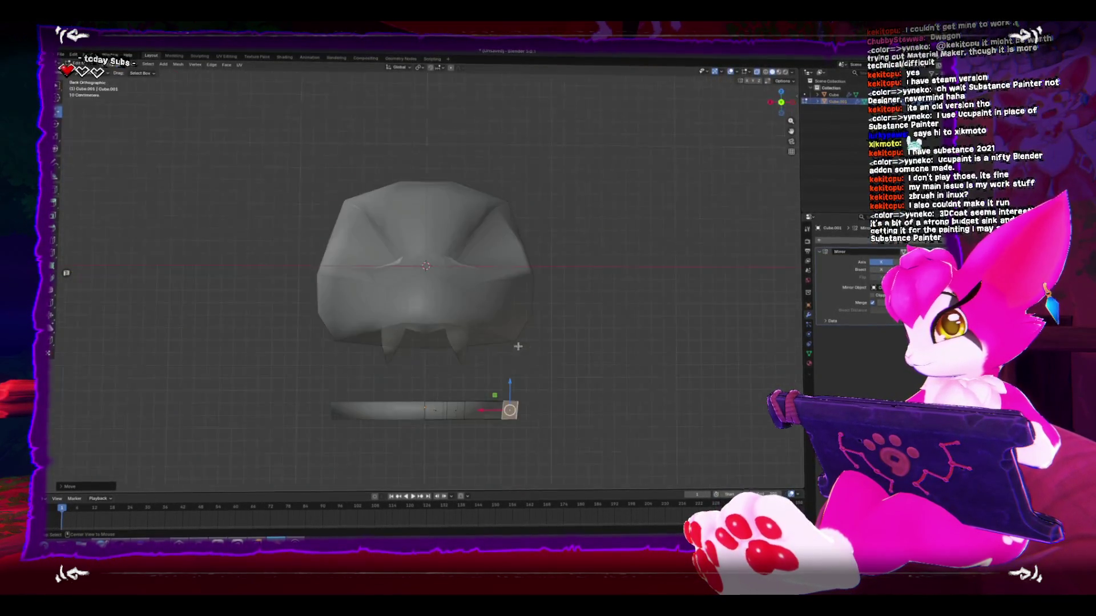
key("r")
left_click(432, 373)
key("Tab")
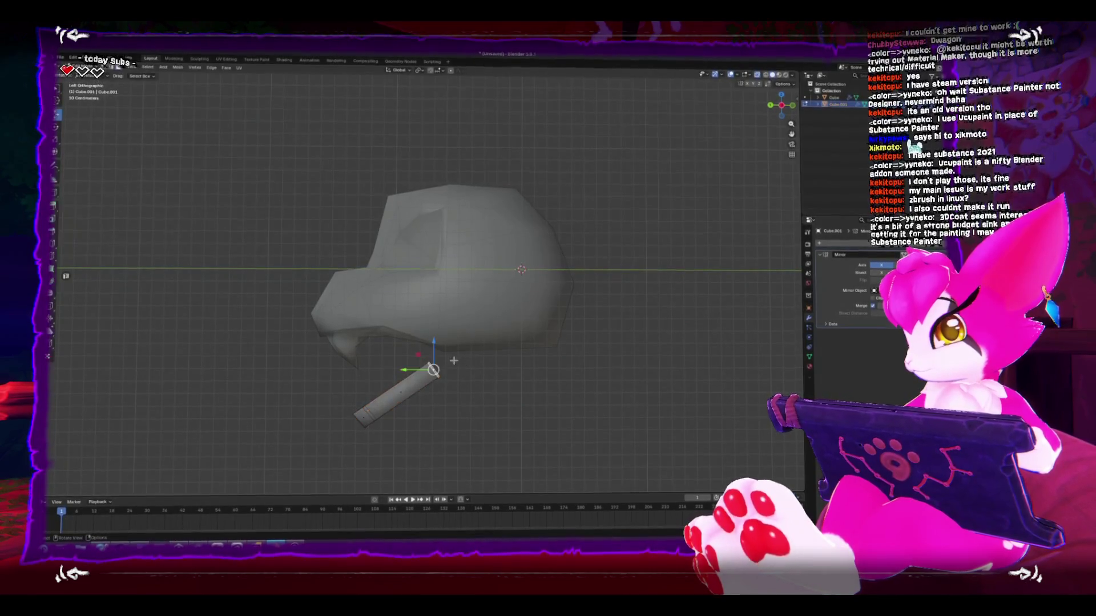
key("g")
left_click(445, 342)
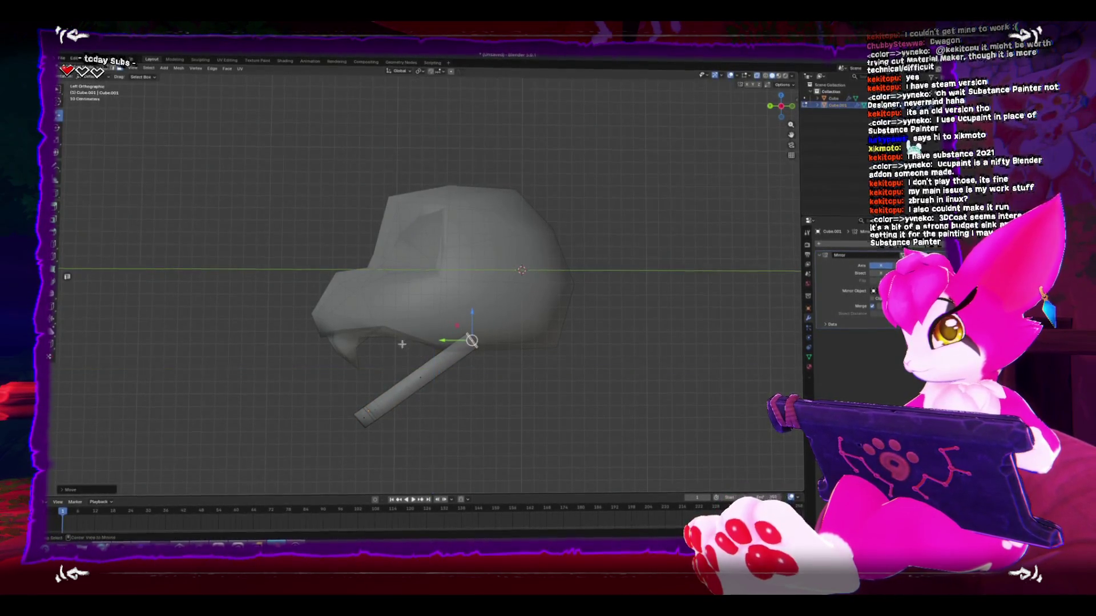
key("ctrl+KP_1")
key("g")
key("x")
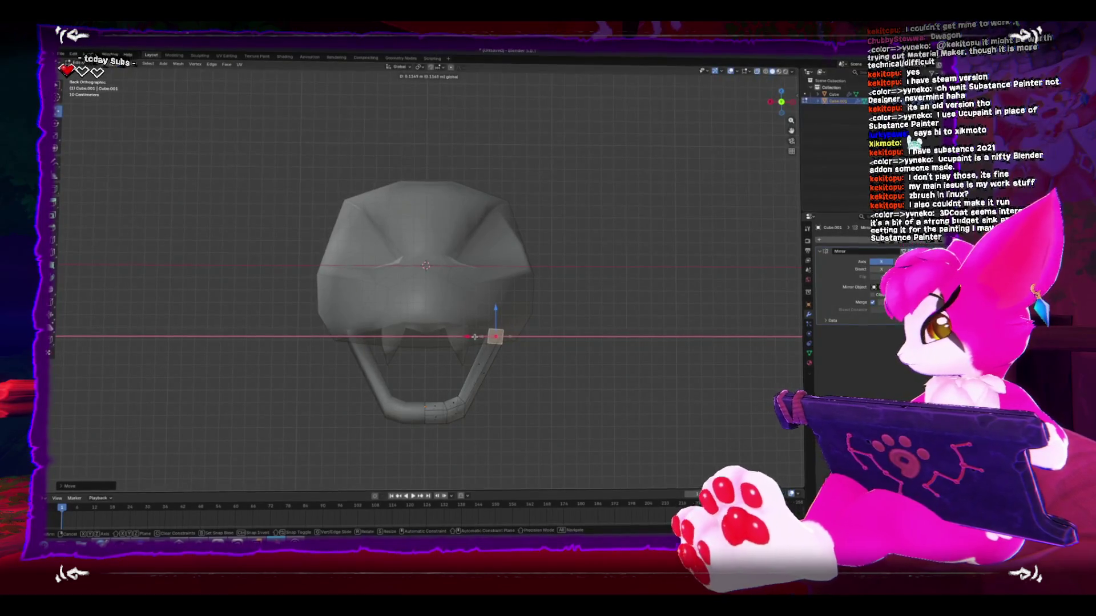
left_click(484, 340)
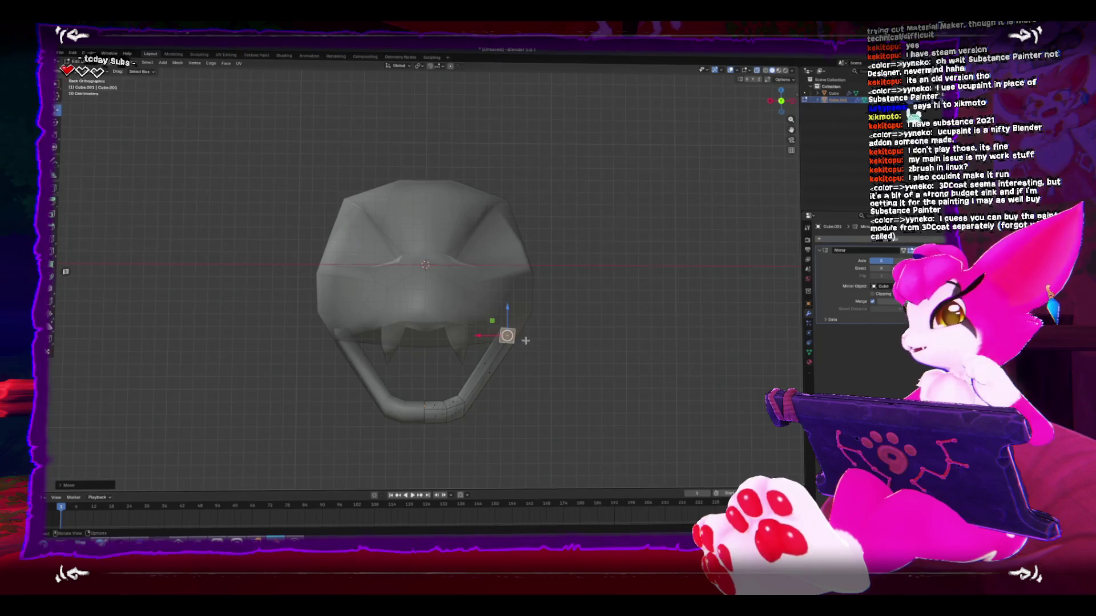
Step: Move the jaw bar's bend vertically along Z, then tilt the whole bar
mouse_move(434, 416)
left_mouse_down()
mouse_move(388, 428)
mouse_move(335, 423)
mouse_move(352, 442)
left_mouse_up()
left_click(362, 409)
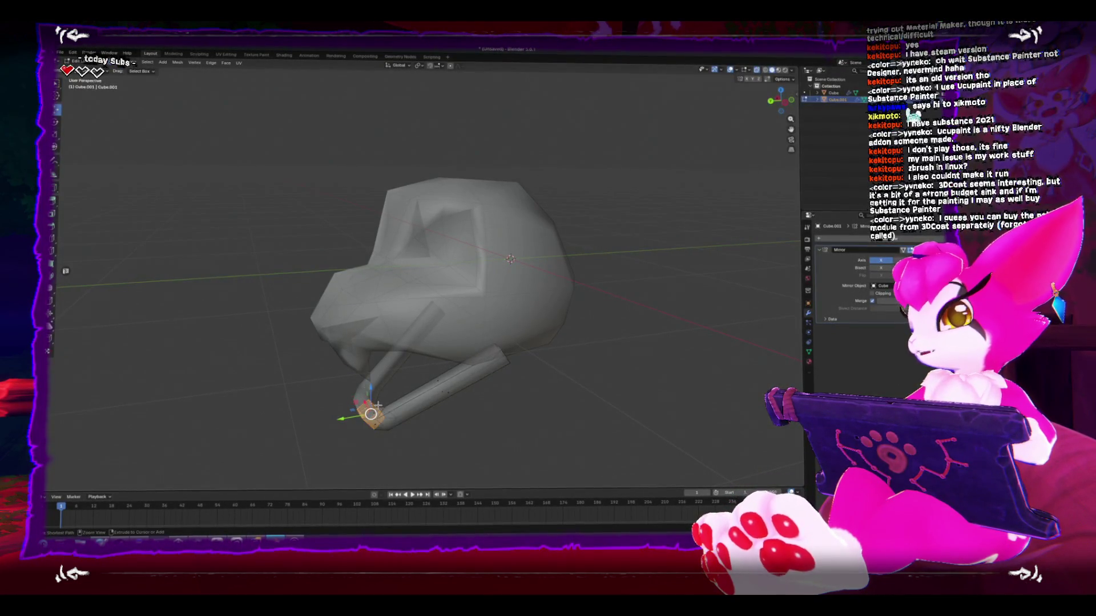
key("ctrl+KP_3")
key("g")
key("z")
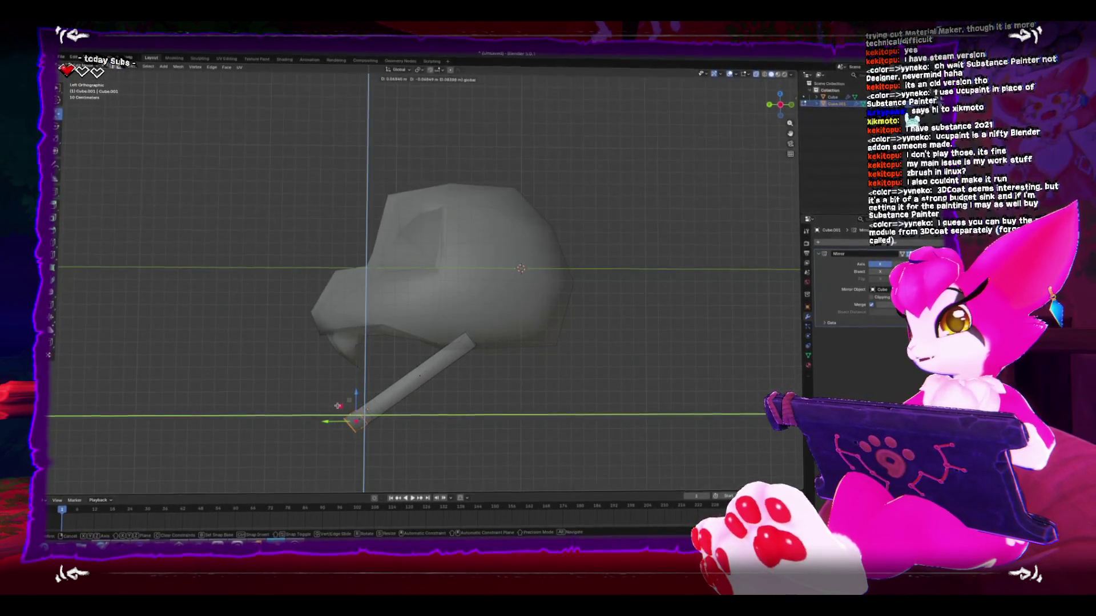
left_click(340, 402)
key("Tab")
key("r")
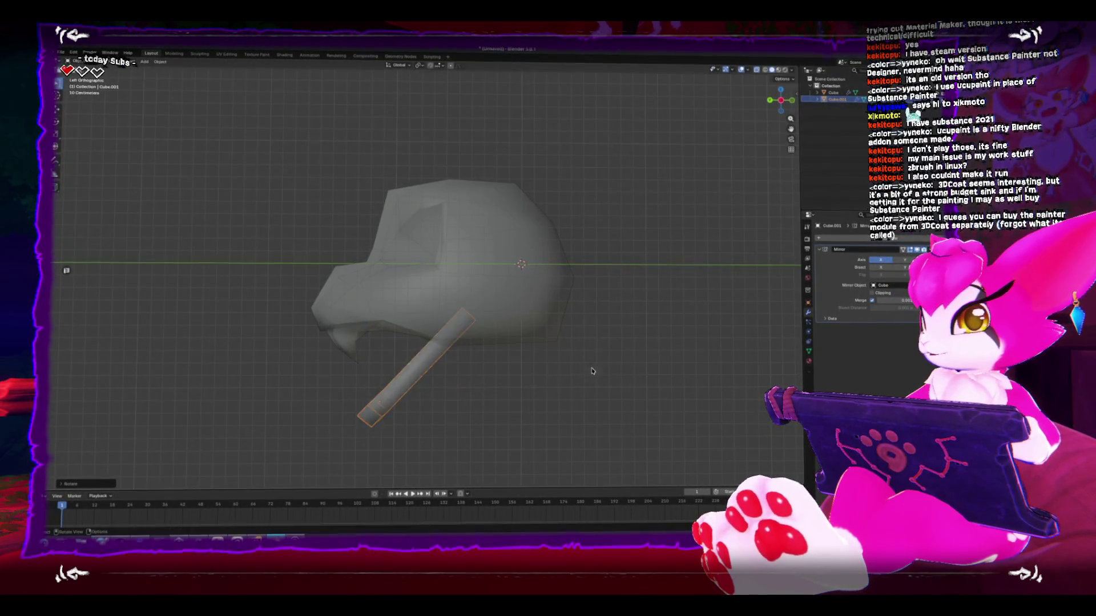
left_click(379, 399)
mouse_move(459, 396)
left_mouse_down()
mouse_move(388, 406)
mouse_move(442, 395)
mouse_move(429, 396)
mouse_move(437, 427)
left_mouse_up()
Step: Reposition a face of the bar in side view and pin the sketch reference on top
key("Tab")
left_click(458, 401)
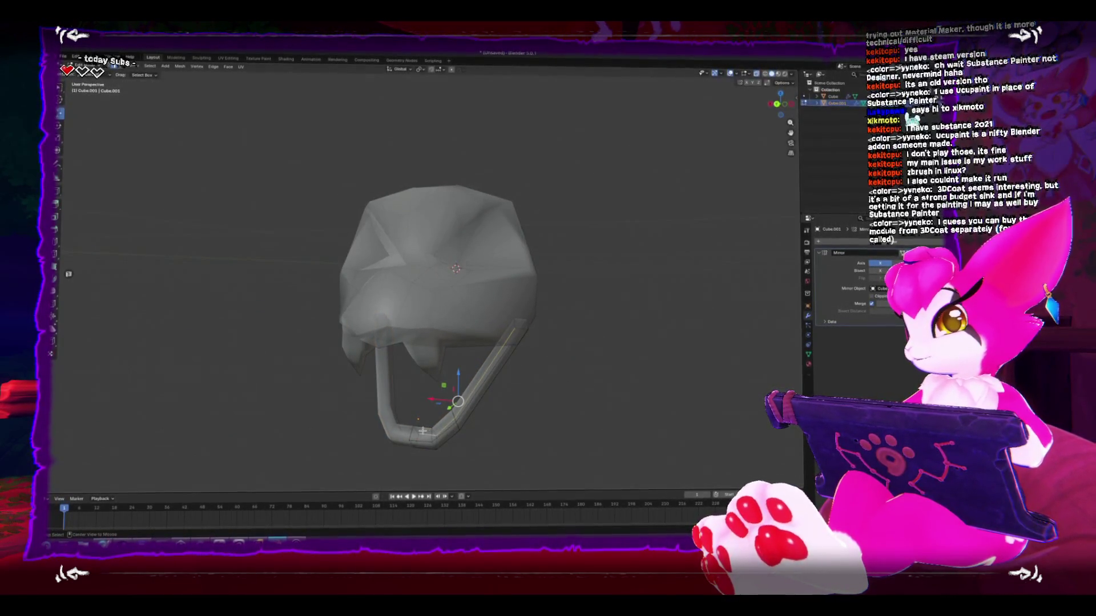
mouse_move(432, 438)
left_mouse_down()
mouse_move(448, 424)
mouse_move(426, 374)
mouse_move(390, 381)
left_mouse_up()
key("ctrl+KP_3")
key("g")
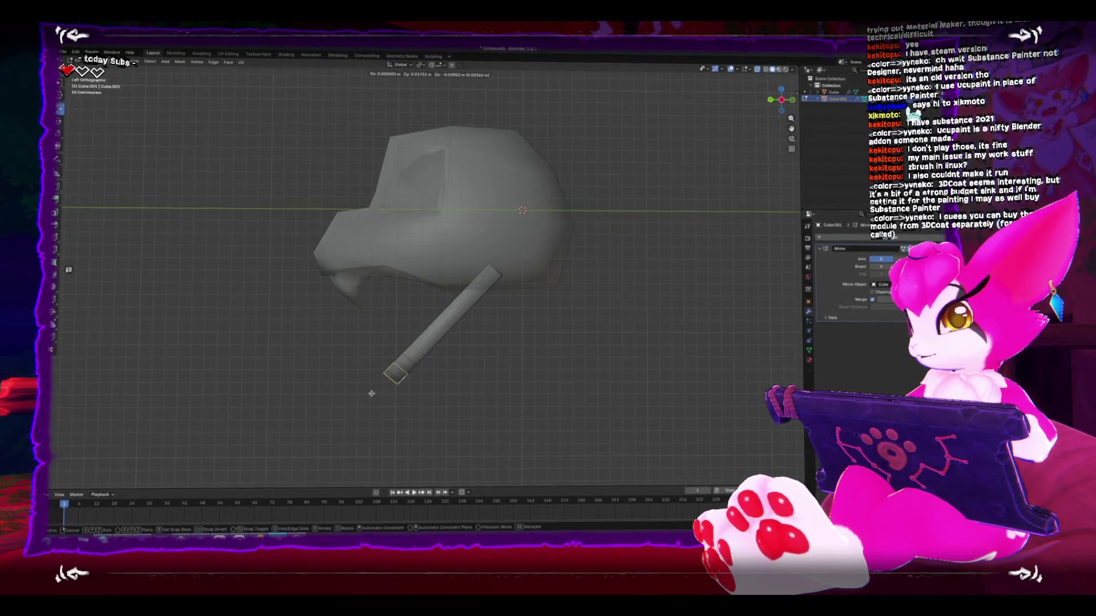
left_click(368, 388)
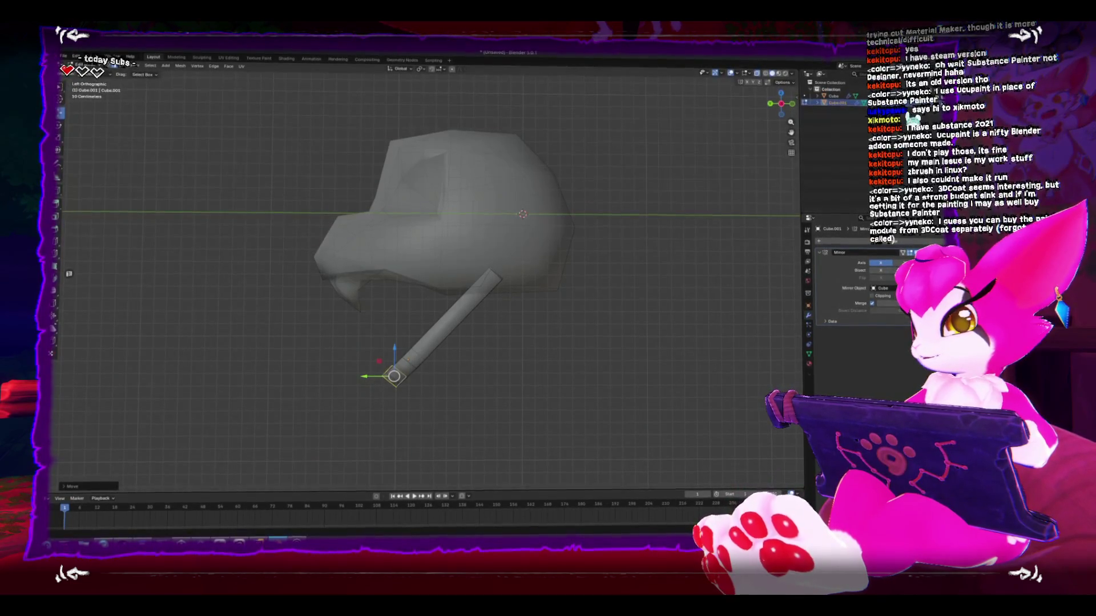
key("ctrl+shift+a")
left_click_drag(376, 394, 419, 399)
key("ctrl+KP_1")
key("ctrl+KP_1")
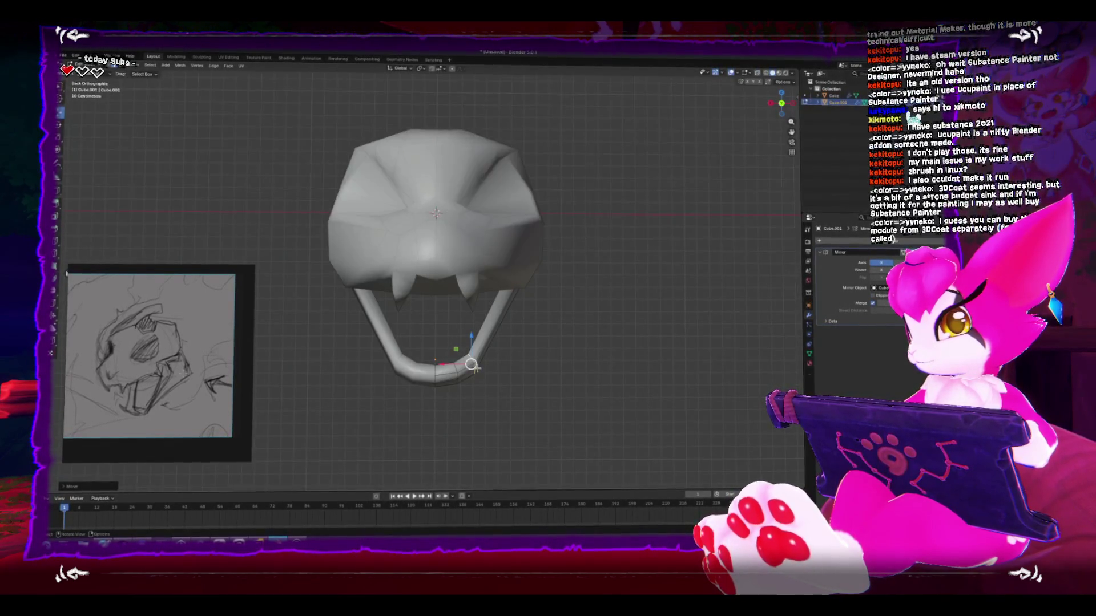
Step: Nudge the selected jaw piece sideways along the X axis
key("g")
key("x")
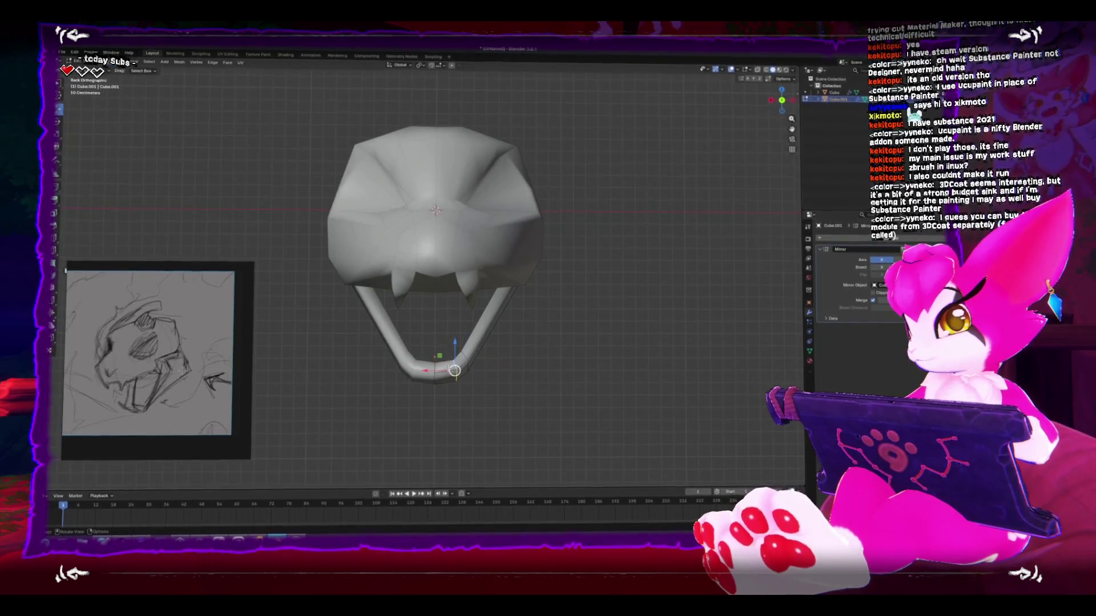
left_click(452, 368)
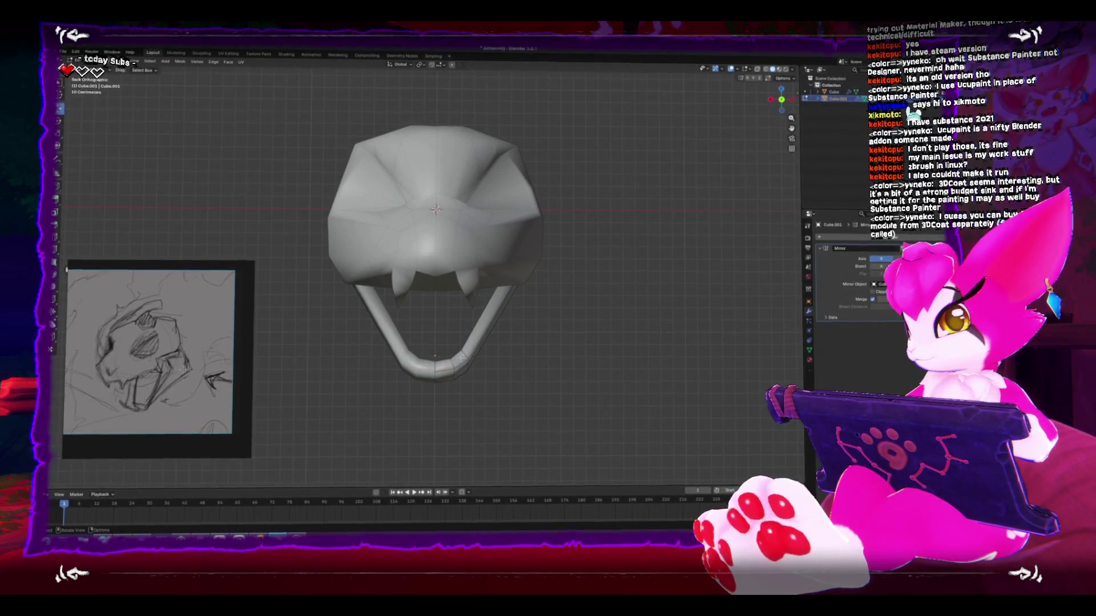
key("ctrl+KP_3")
Step: Extrude the tube end up and forward, merge it at center into a pointed tip, and position it
key("e")
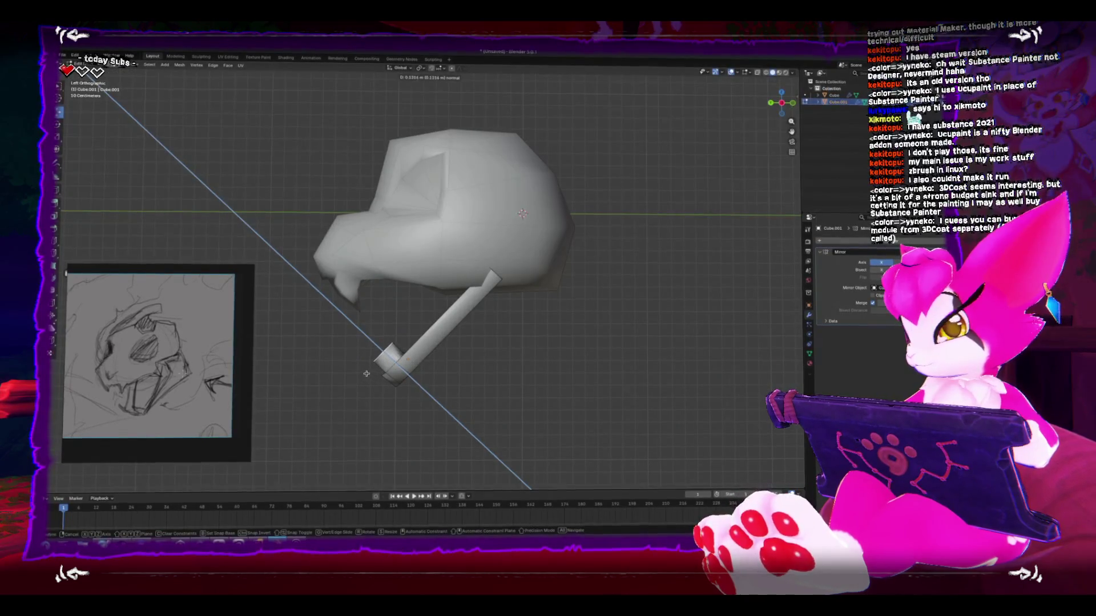
left_click(388, 368)
key("g")
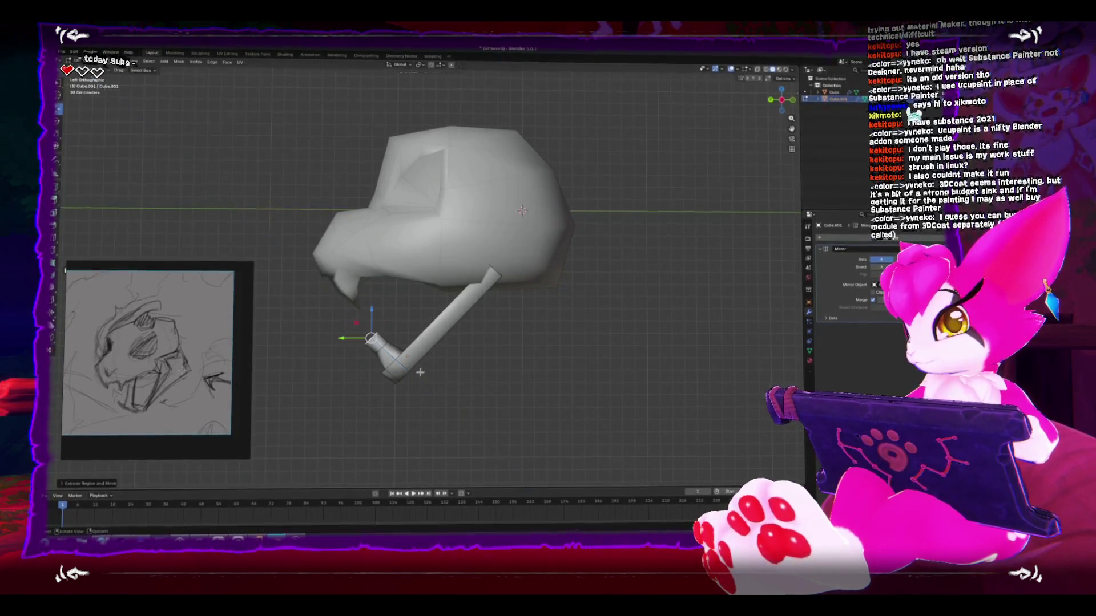
left_click(427, 374)
key("m")
left_click(427, 373)
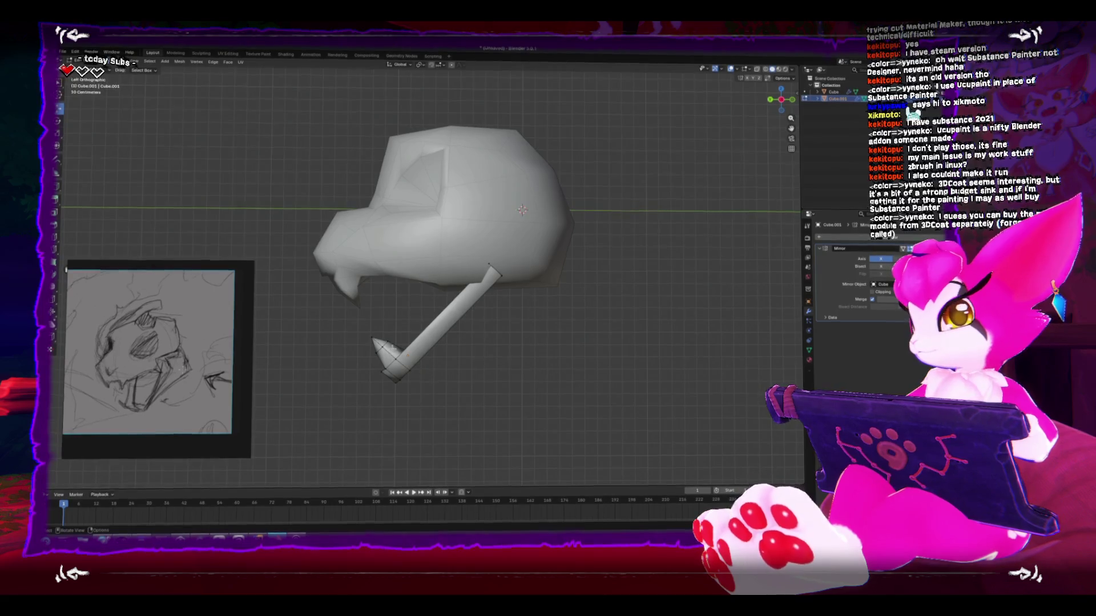
key("g")
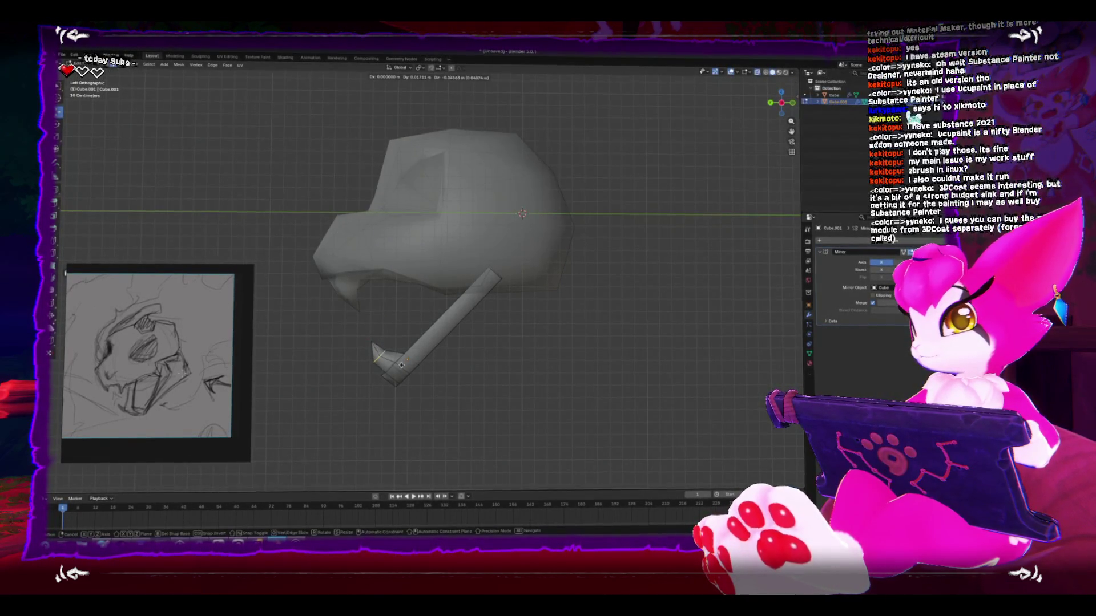
left_click(401, 365)
mouse_move(401, 365)
left_mouse_down()
mouse_move(362, 362)
mouse_move(463, 370)
mouse_move(443, 394)
mouse_move(411, 371)
mouse_move(485, 399)
mouse_move(451, 405)
mouse_move(601, 290)
left_mouse_up()
key("alt+z")
key("alt+z")
Step: Set the pivot to Individual Origins and scale the selected jaw parts
left_click_drag(607, 245, 513, 217)
left_click(420, 68)
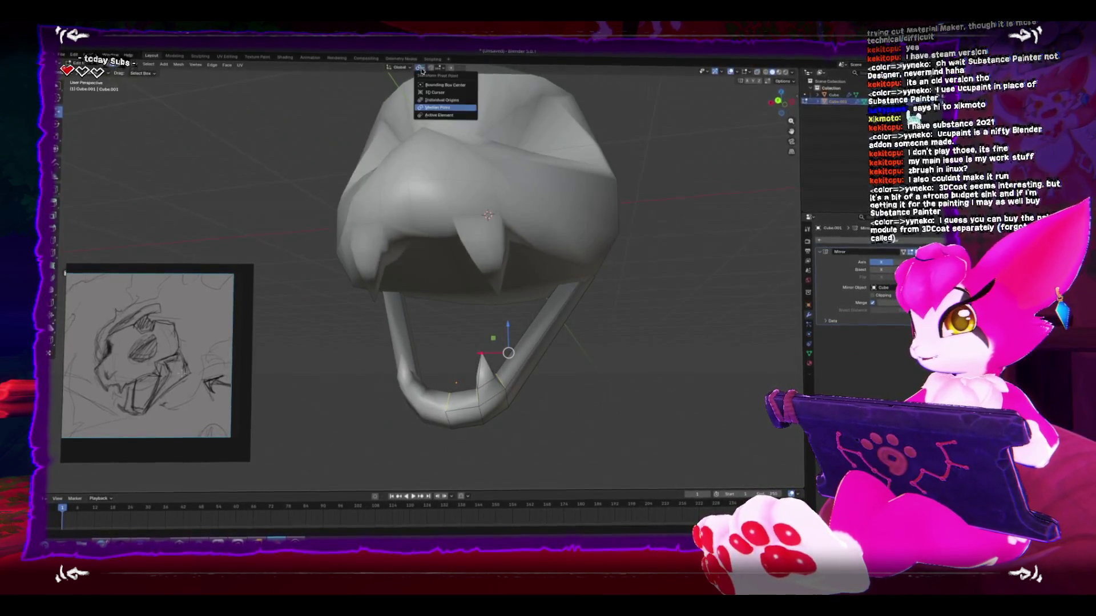
left_click(436, 101)
key("s")
left_click(585, 358)
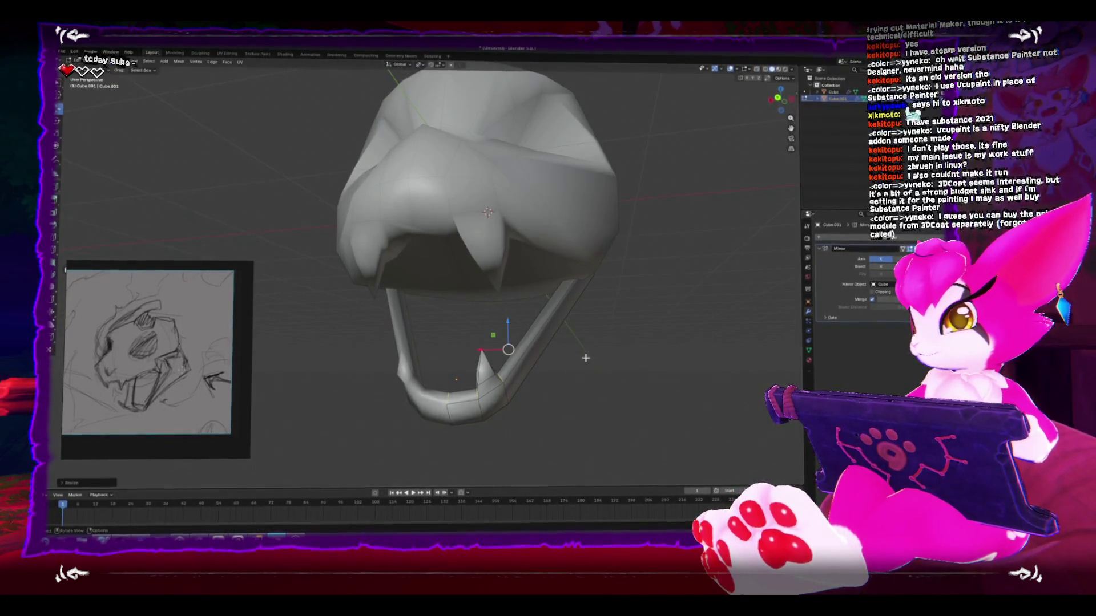
Step: Add a loop cut across the jaw arm and select its top end in X-ray
mouse_move(586, 358)
left_mouse_down()
mouse_move(514, 297)
mouse_move(497, 262)
left_mouse_up()
key("ctrl+r")
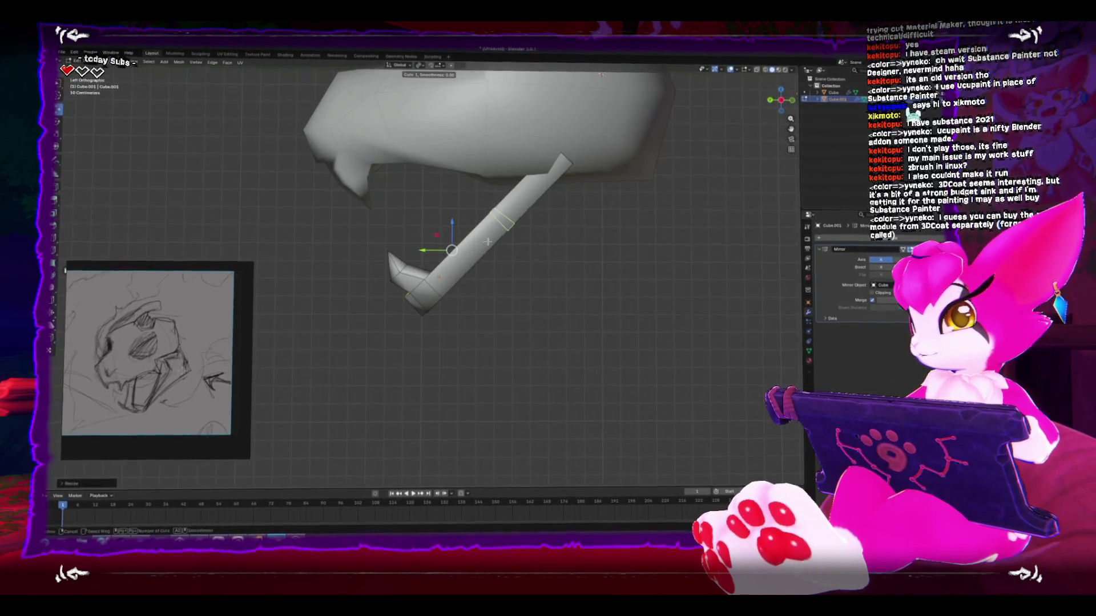
left_click(488, 242)
key("alt+z")
left_click(562, 166)
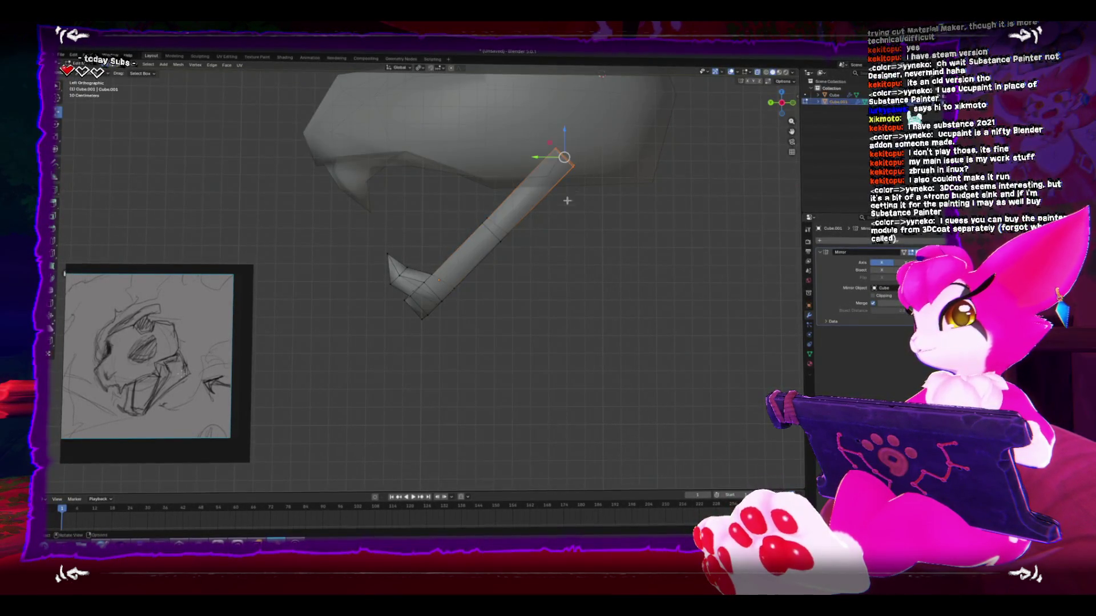
left_click_drag(567, 201, 627, 223)
key("ctrl+KP_1")
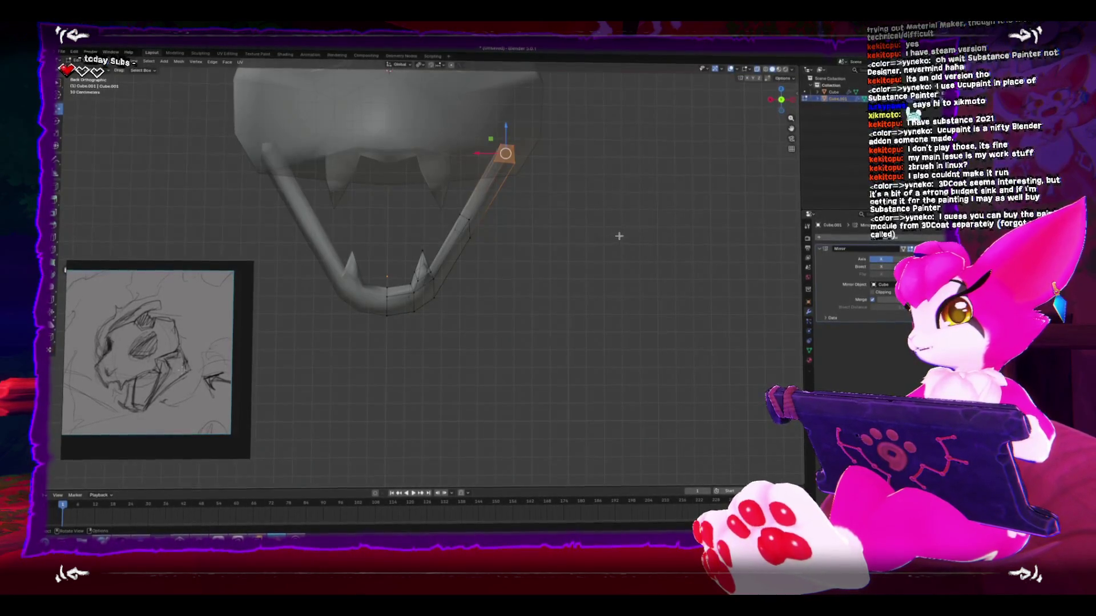
Step: Move, scale and rotate the arm's top segment up into the skull, then add another loop cut
key("g")
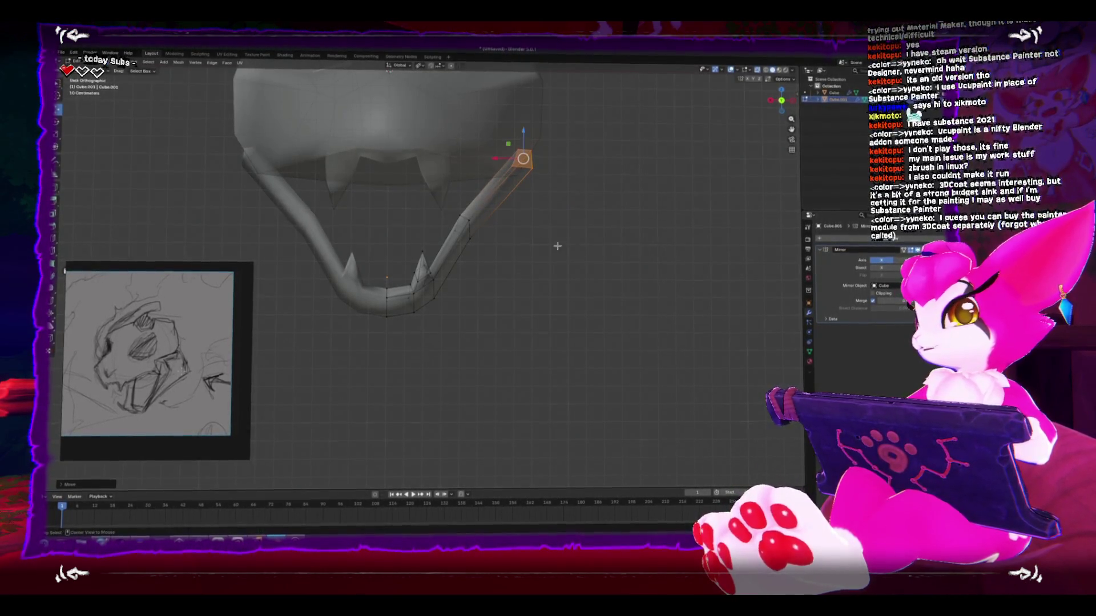
left_click_drag(558, 246, 639, 249)
key("s")
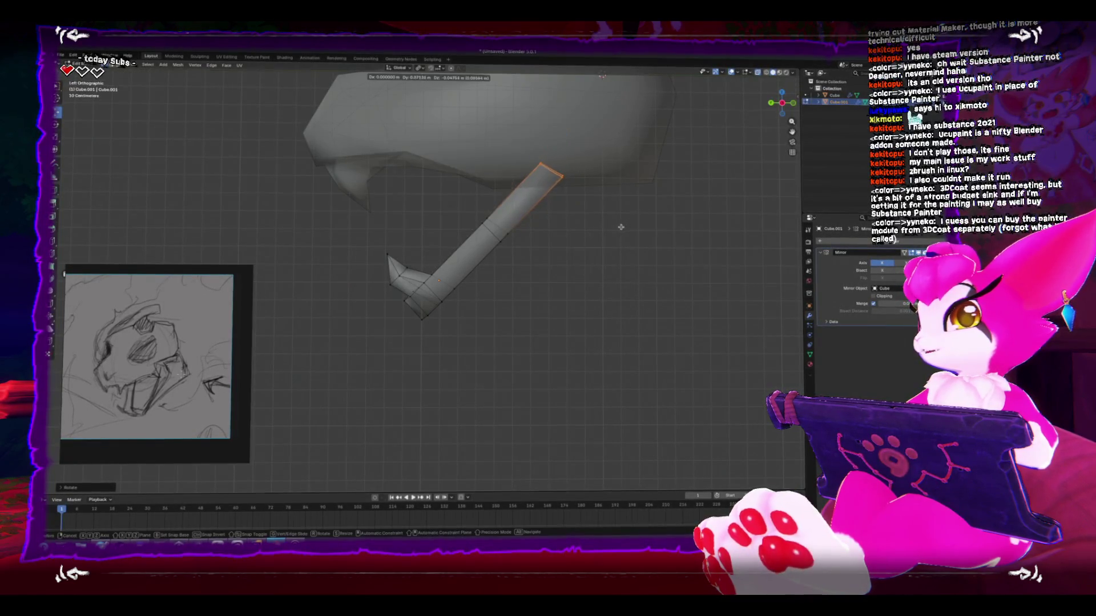
left_click(665, 244)
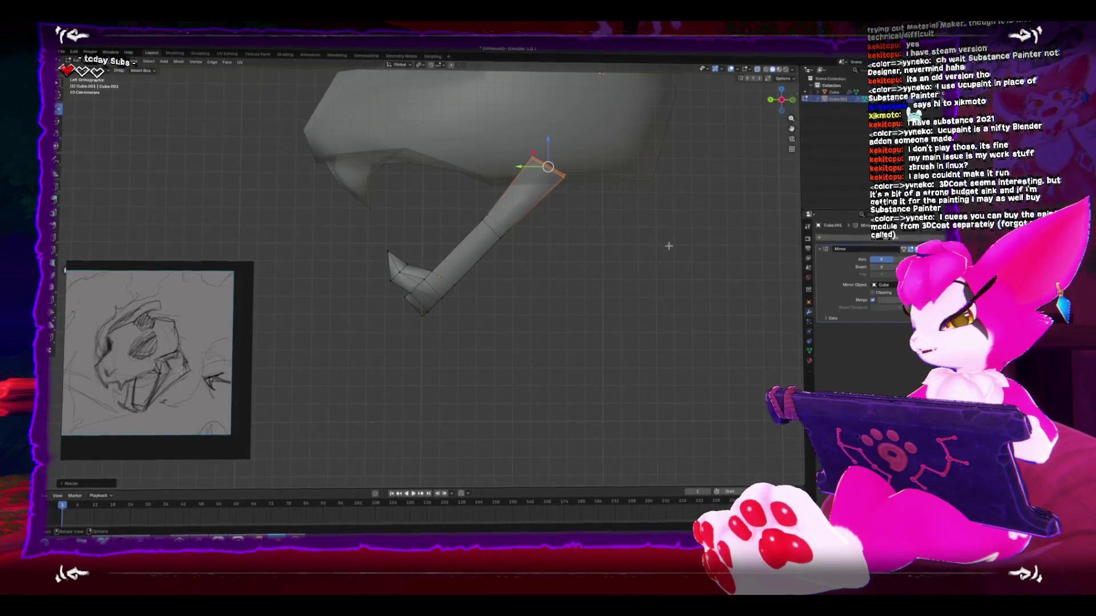
key("r")
left_click(677, 198)
key("g")
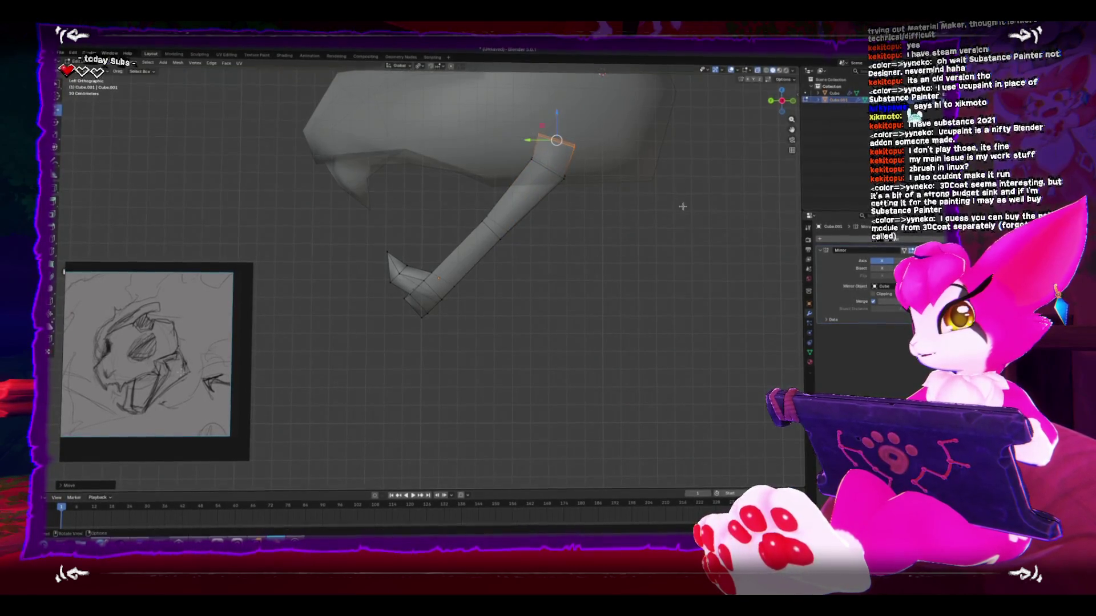
key("ctrl+r")
left_click(499, 241)
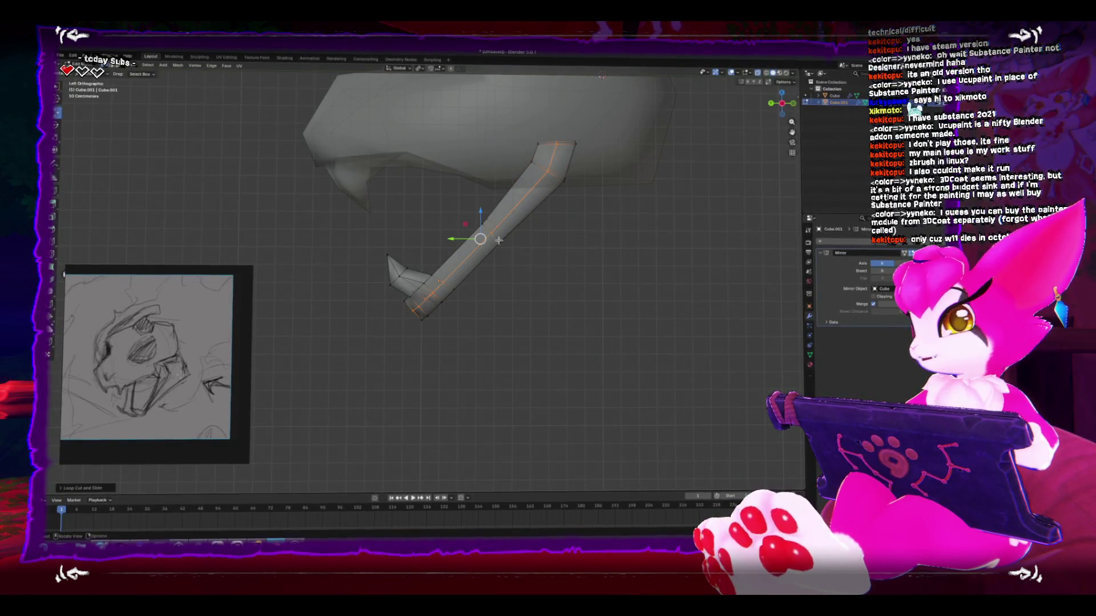
Step: Thicken the jaw arm with Alt+S shrink/fatten
left_click_drag(536, 313, 588, 312)
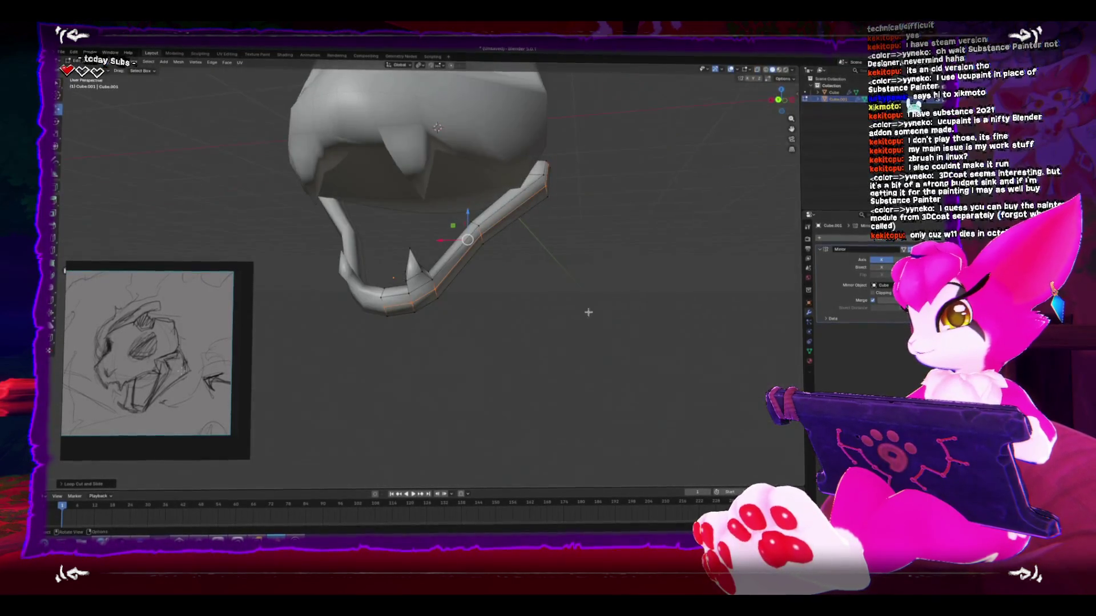
left_click_drag(465, 208, 460, 252)
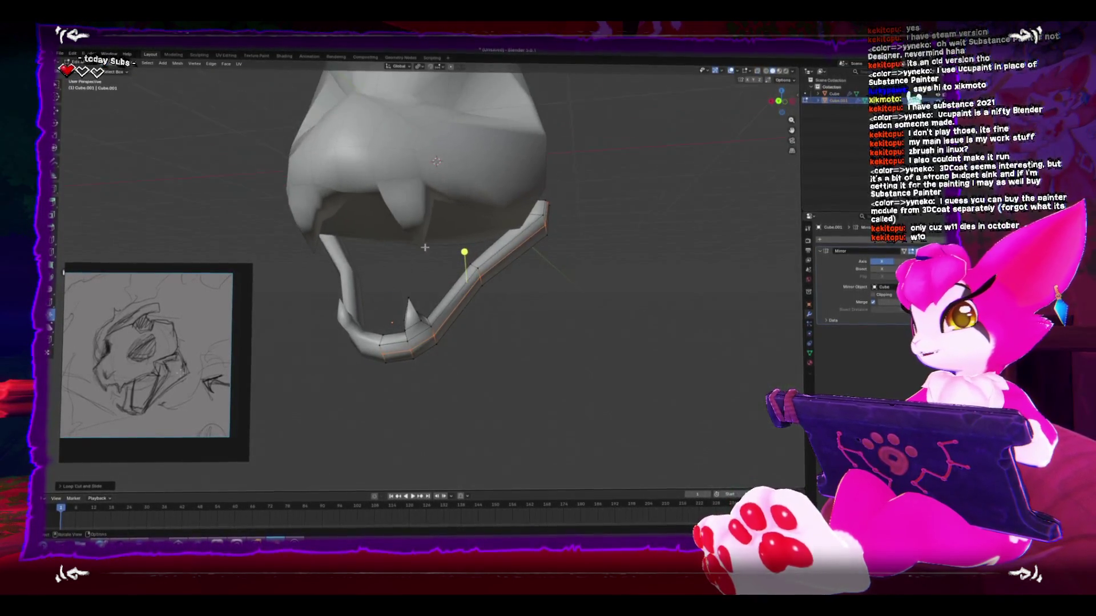
key("alt+s")
left_click(463, 259)
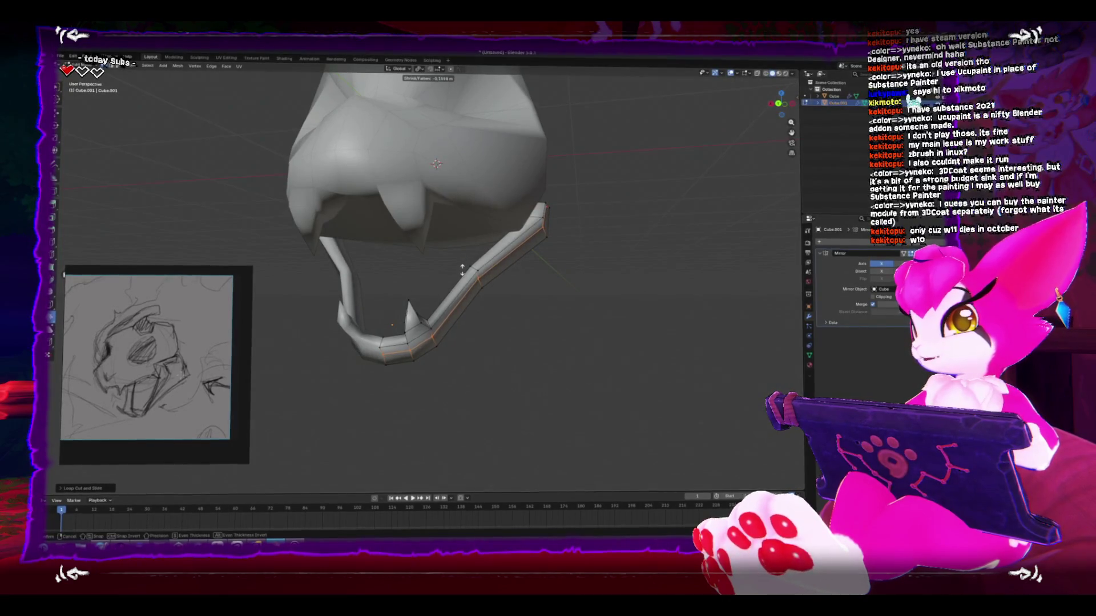
Step: Extrude the arm top twice and move the new tip up into the skull
key("ctrl+KP_1")
mouse_move(504, 288)
left_mouse_down()
mouse_move(495, 215)
mouse_move(495, 242)
left_mouse_up()
key("KP_1")
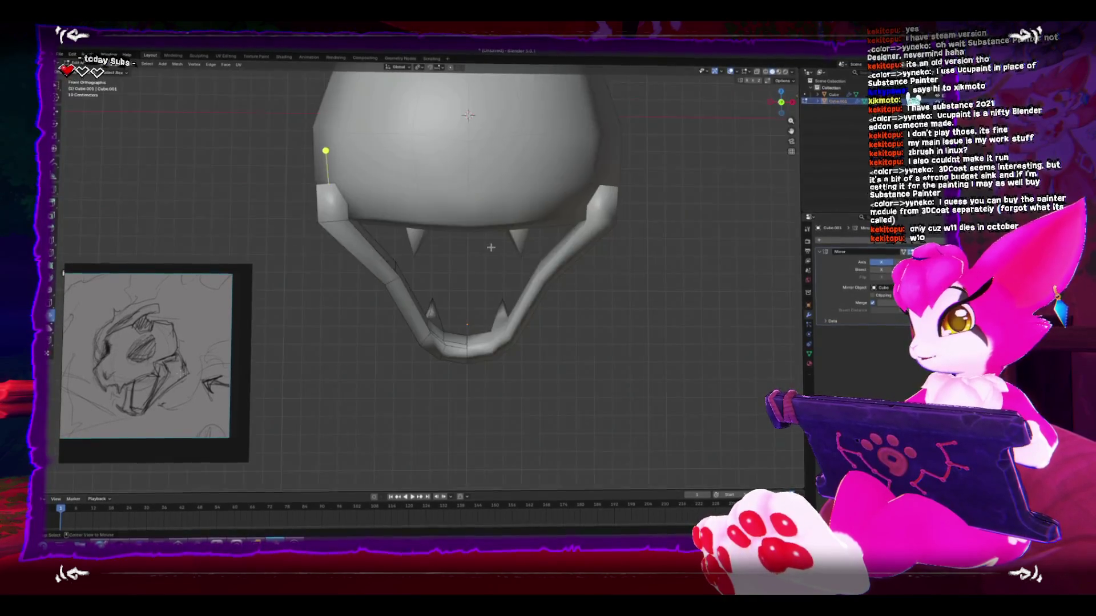
key("ctrl+KP_3")
key("e")
left_click(555, 283)
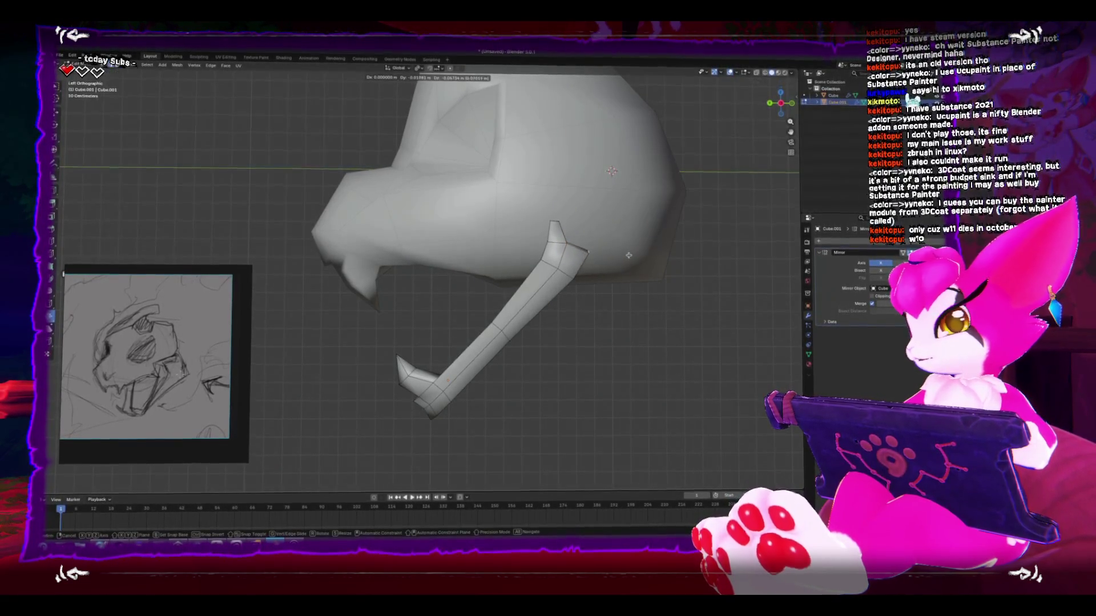
key("e")
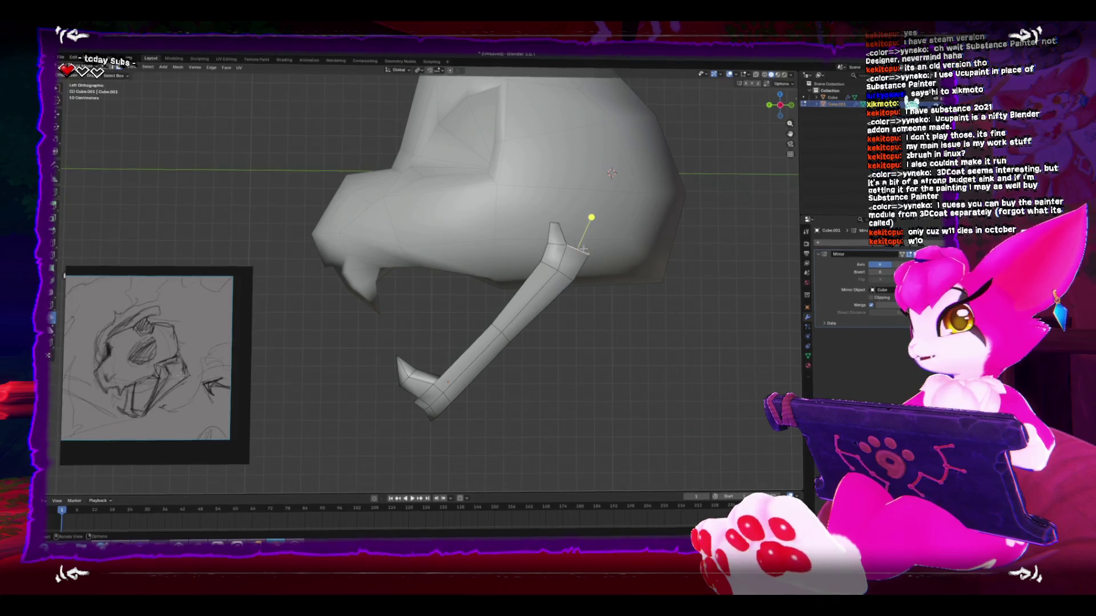
left_click(596, 228)
key("s")
key("g")
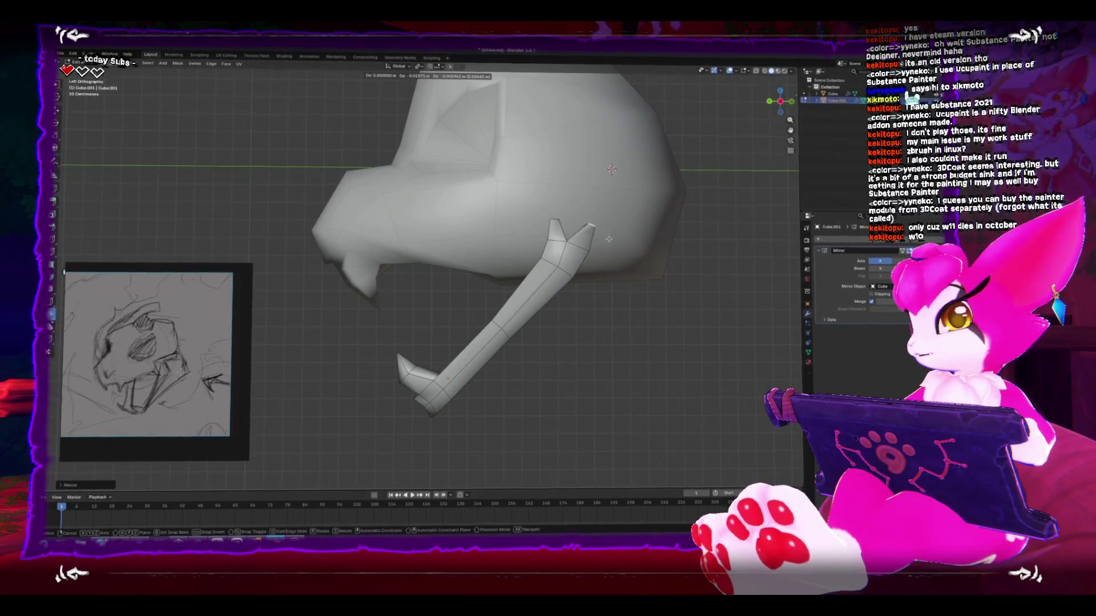
left_click(605, 192)
Step: Add an edge loop on the arm, reposition its vertices, dissolve extra edges, and enter Sculpt Mode
left_click_drag(562, 243, 490, 315)
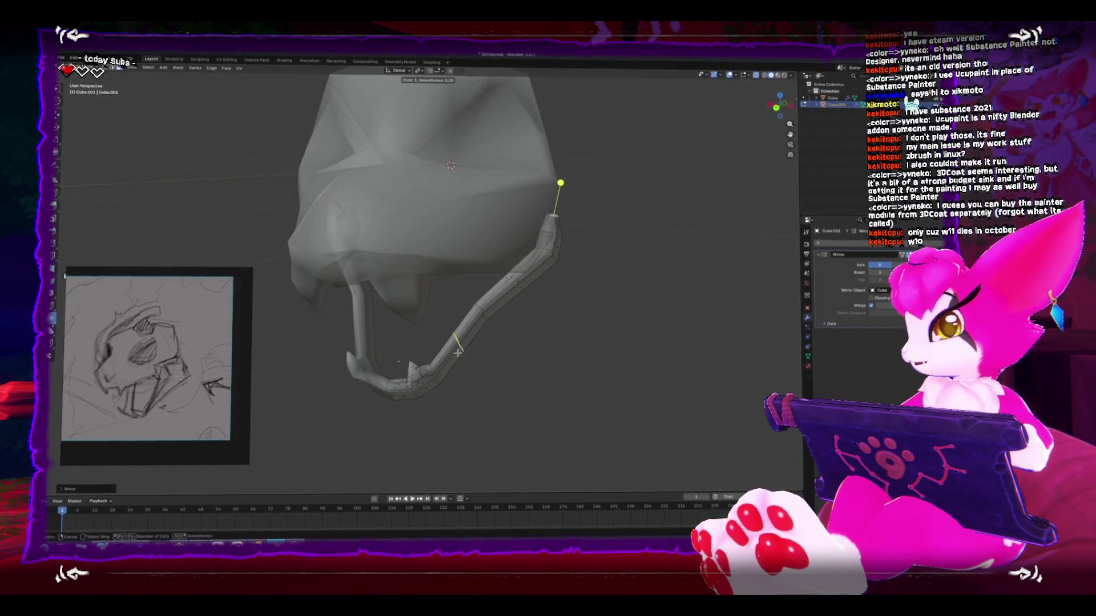
left_click(457, 353)
key("ctrl+KP_1")
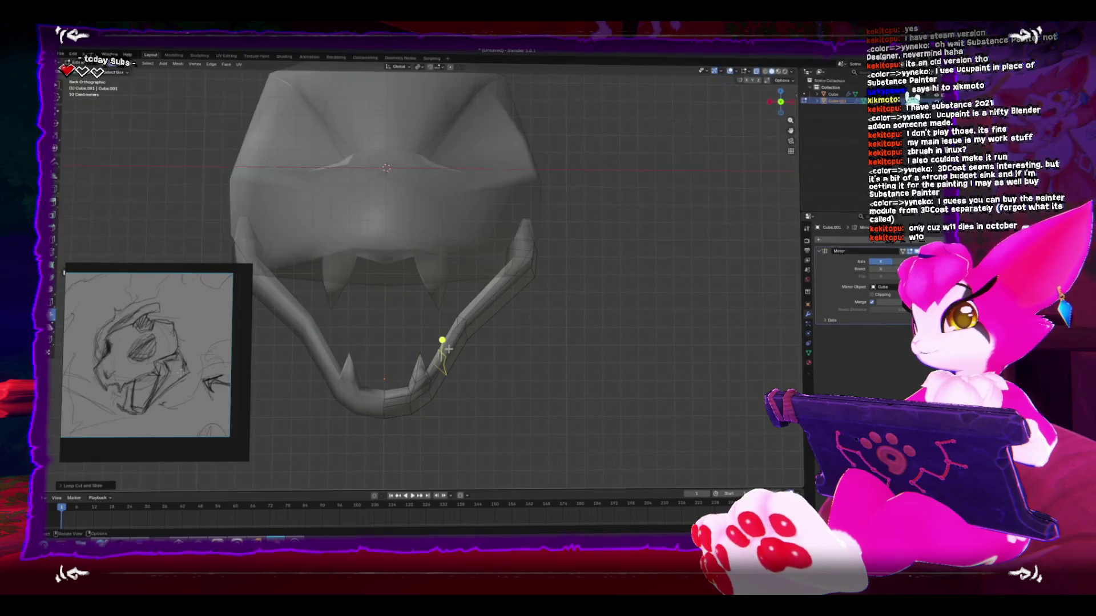
key("g")
left_click(458, 352)
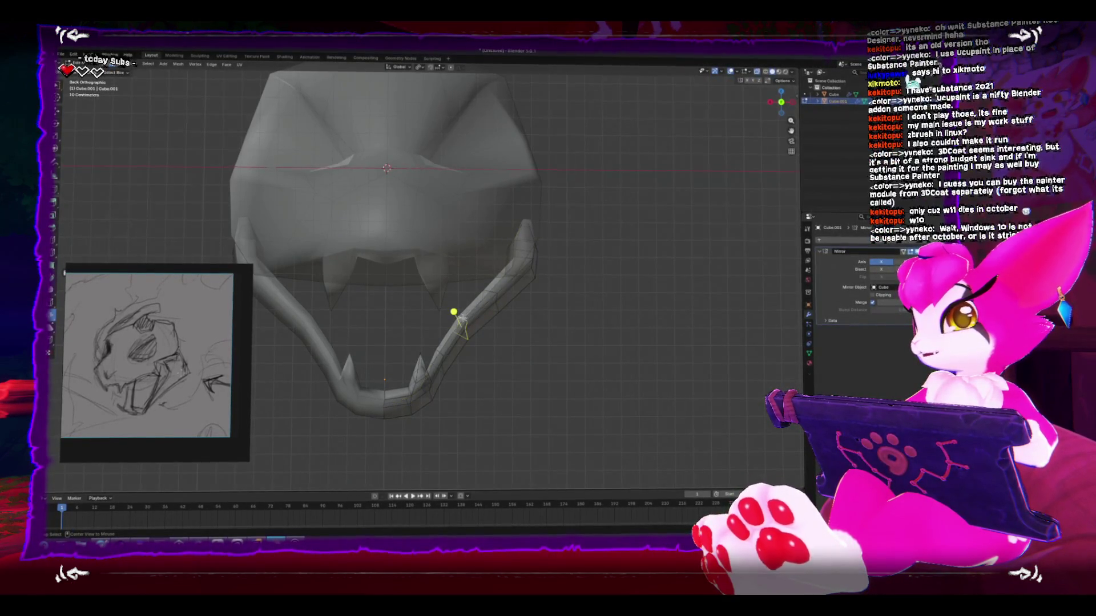
left_click(485, 368)
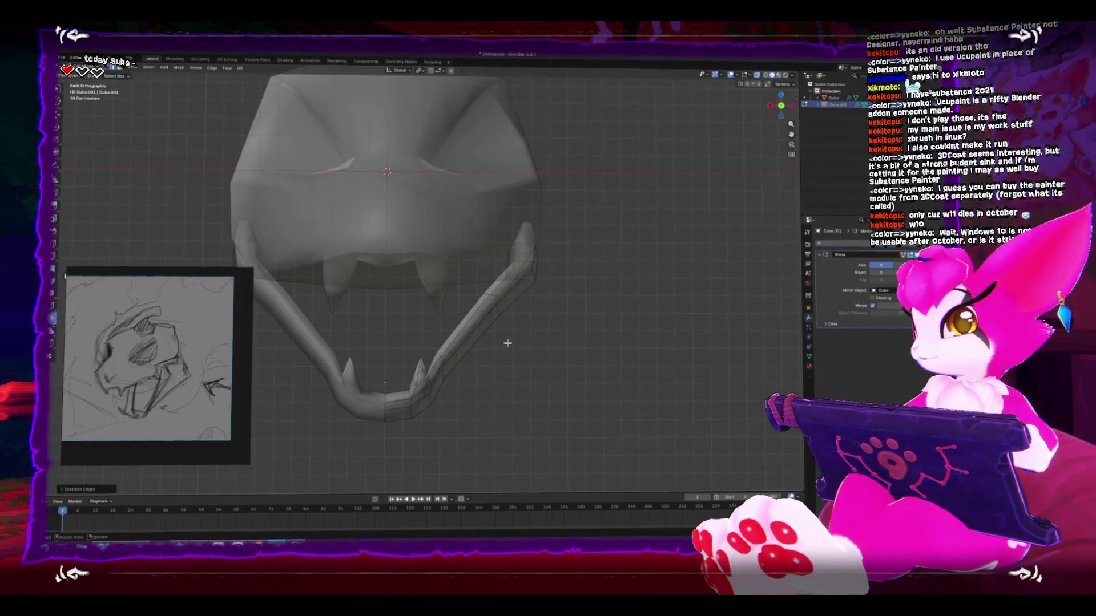
key("ctrl+Tab")
left_click(466, 376)
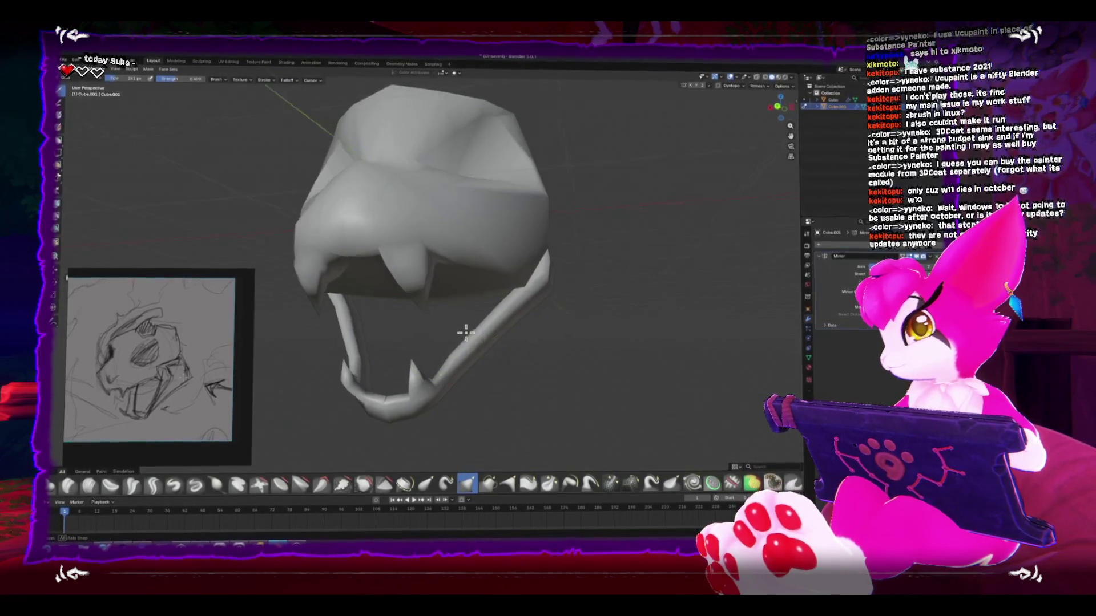
mouse_move(462, 326)
left_mouse_down()
mouse_move(457, 335)
mouse_move(495, 291)
left_mouse_up()
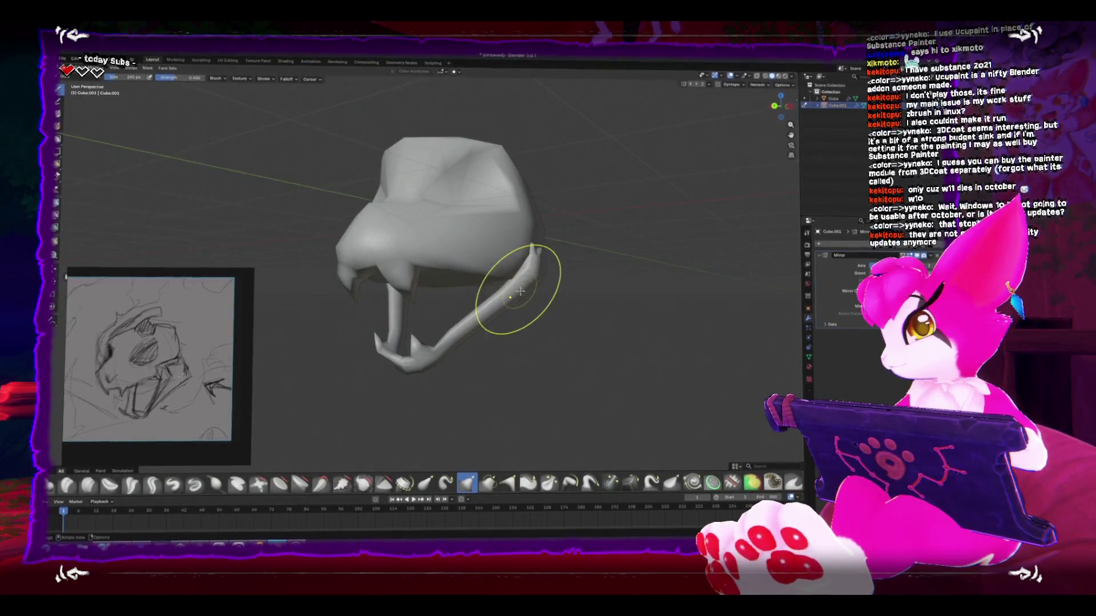
key("f")
left_click(505, 282)
key("ctrl+Tab")
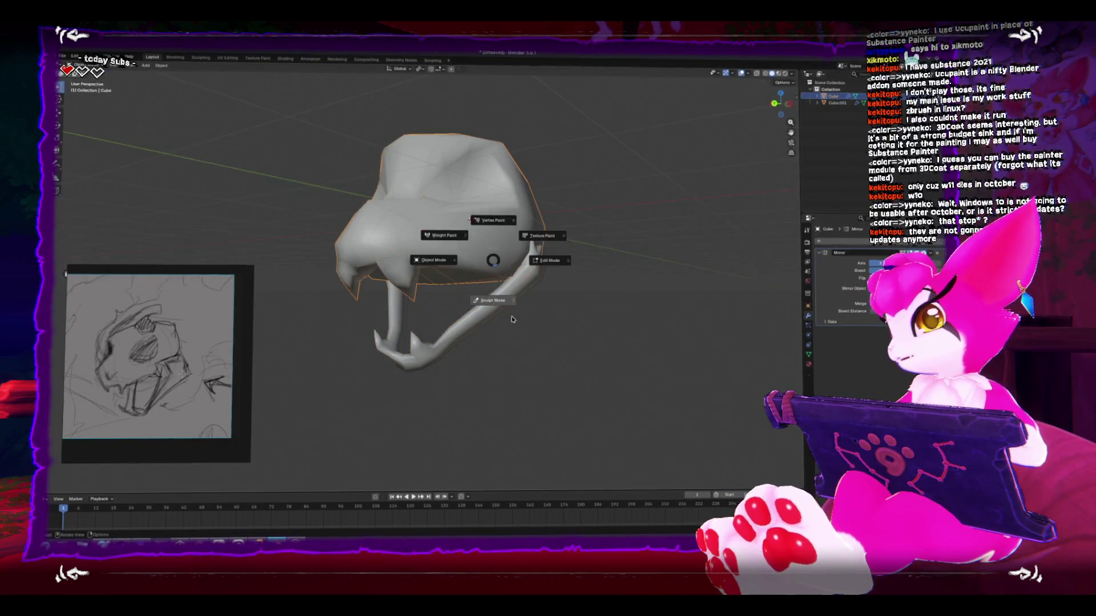
left_click(516, 266)
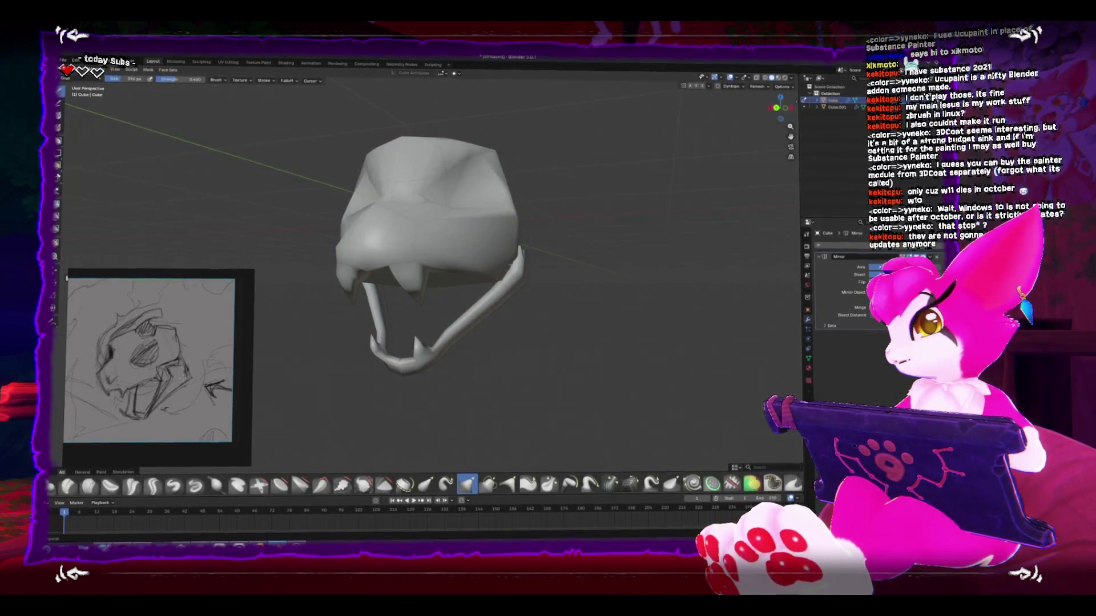
mouse_move(482, 276)
left_mouse_down()
mouse_move(478, 302)
mouse_move(526, 271)
mouse_move(477, 268)
mouse_move(447, 232)
mouse_move(509, 264)
mouse_move(557, 269)
left_mouse_up()
Step: Select the jaw piece, shade it smooth and scale it up slightly
key("ctrl+Tab")
left_click(481, 307)
left_click_drag(480, 307, 509, 296)
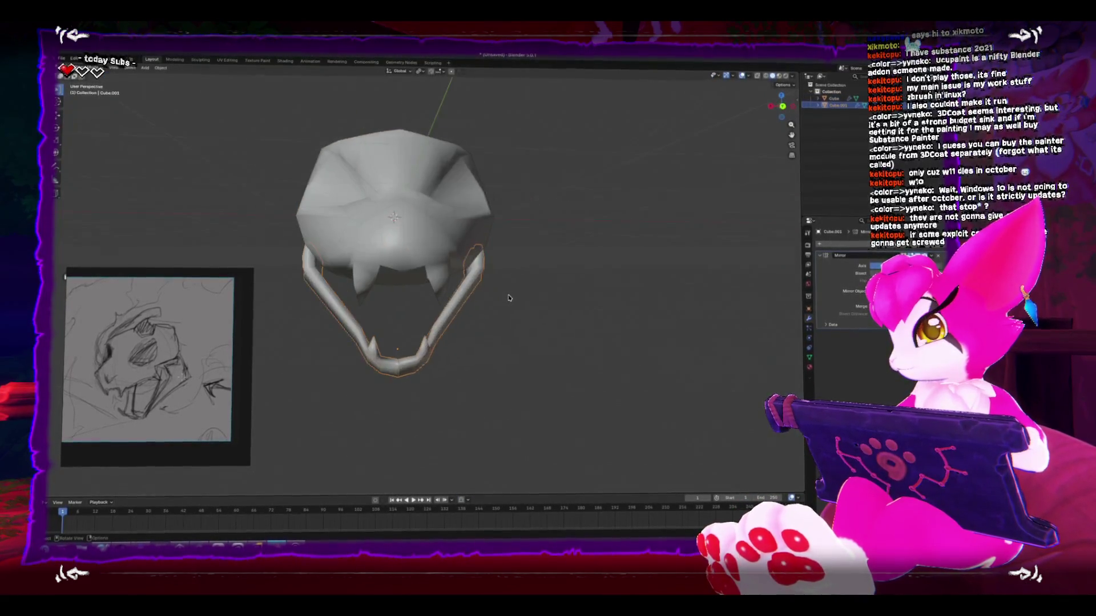
right_click(488, 360)
left_click(488, 360)
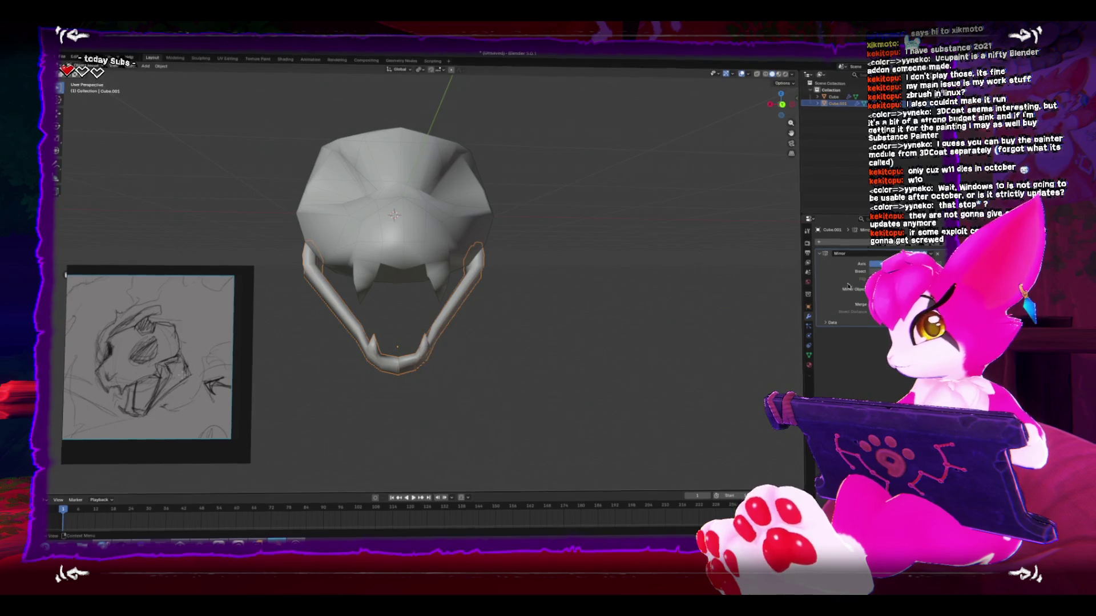
key("s")
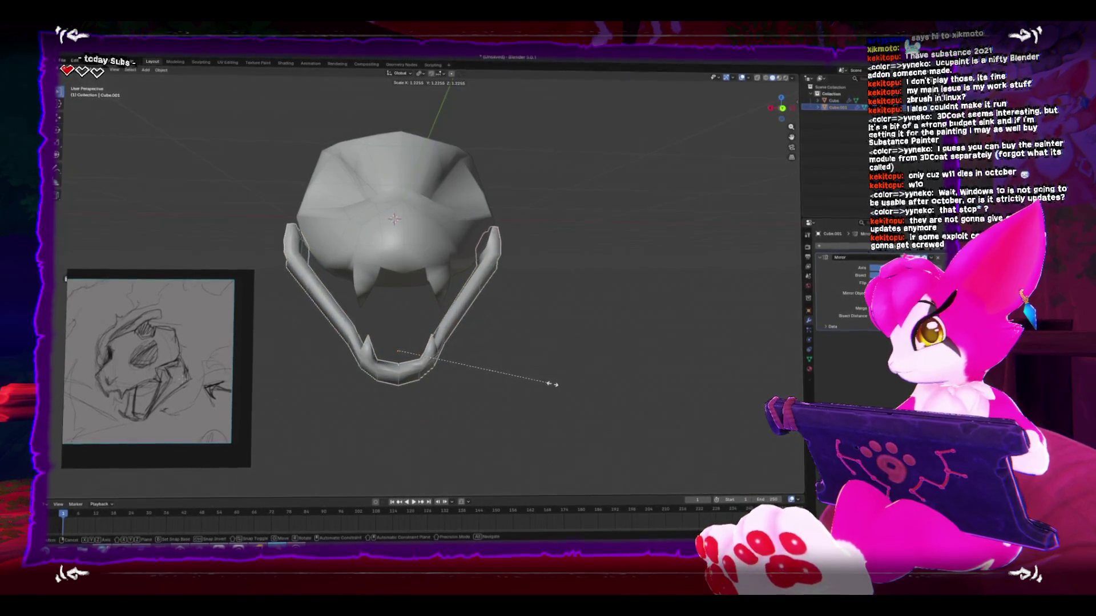
left_click(552, 385)
Step: Scale the chin vertex along X in Edit Mode, then return to Sculpt Mode
key("ctrl+KP_3")
key("Tab")
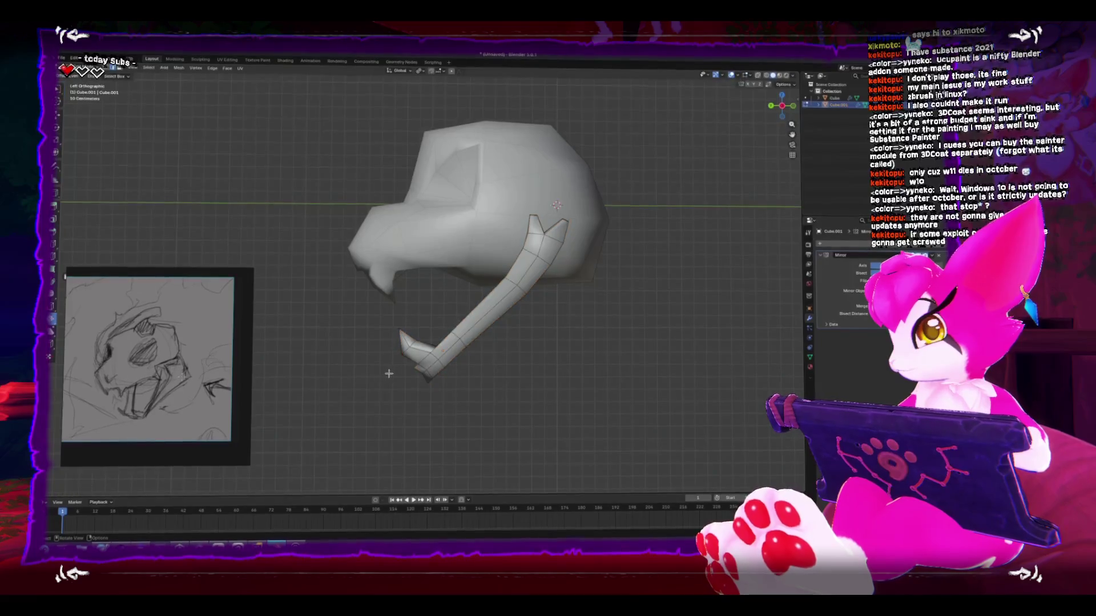
key("ctrl+KP_1")
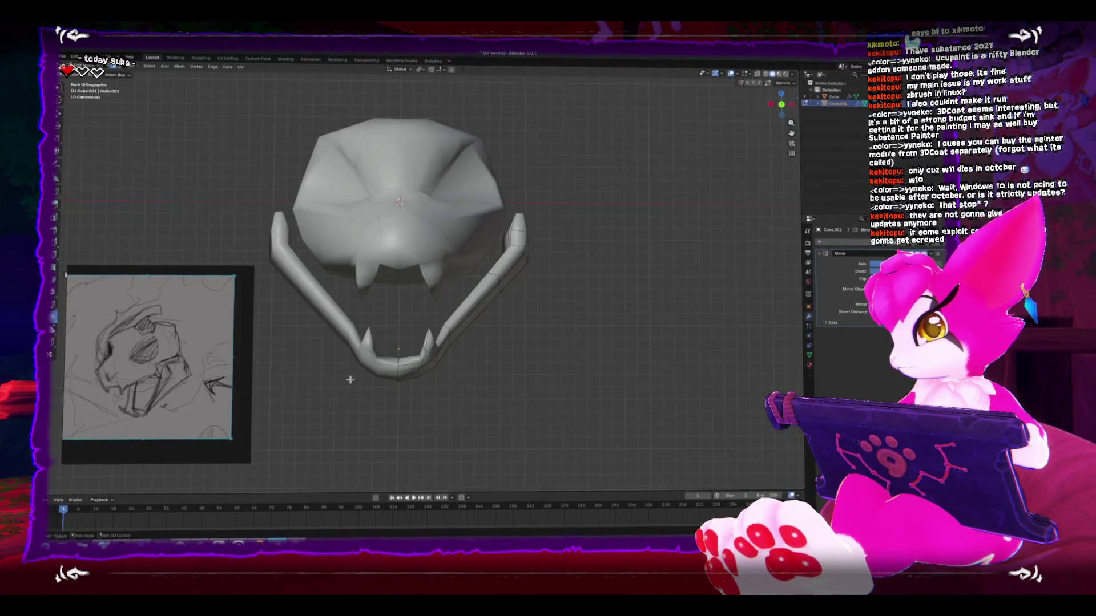
scroll(424, 376, "up", 5)
left_click(403, 423)
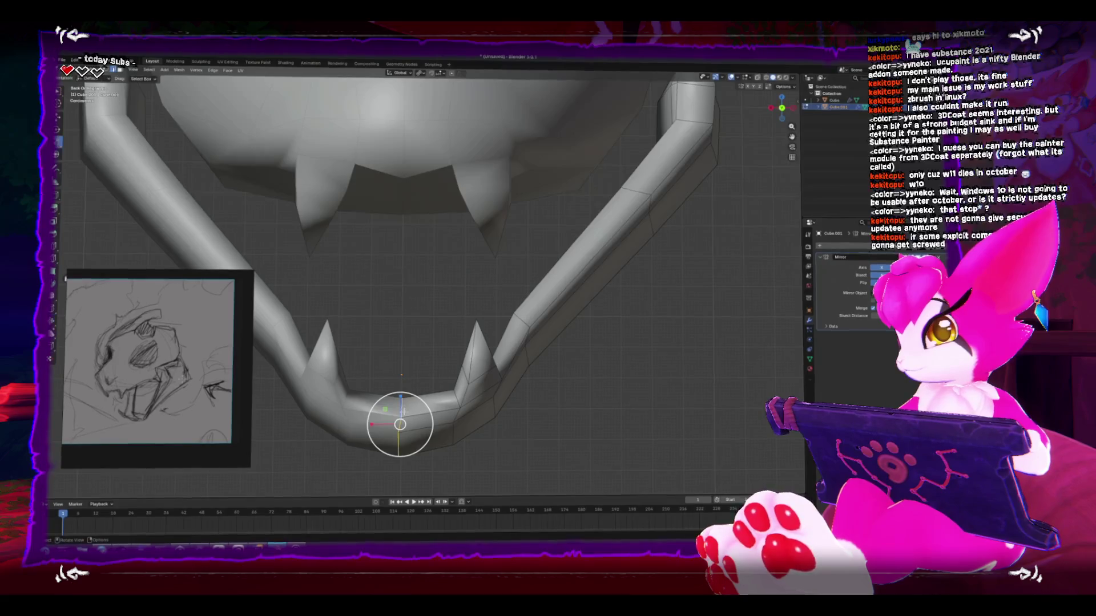
key("s")
key("x")
left_click(376, 425)
mouse_move(399, 434)
left_mouse_down()
mouse_move(449, 405)
mouse_move(360, 421)
left_mouse_up()
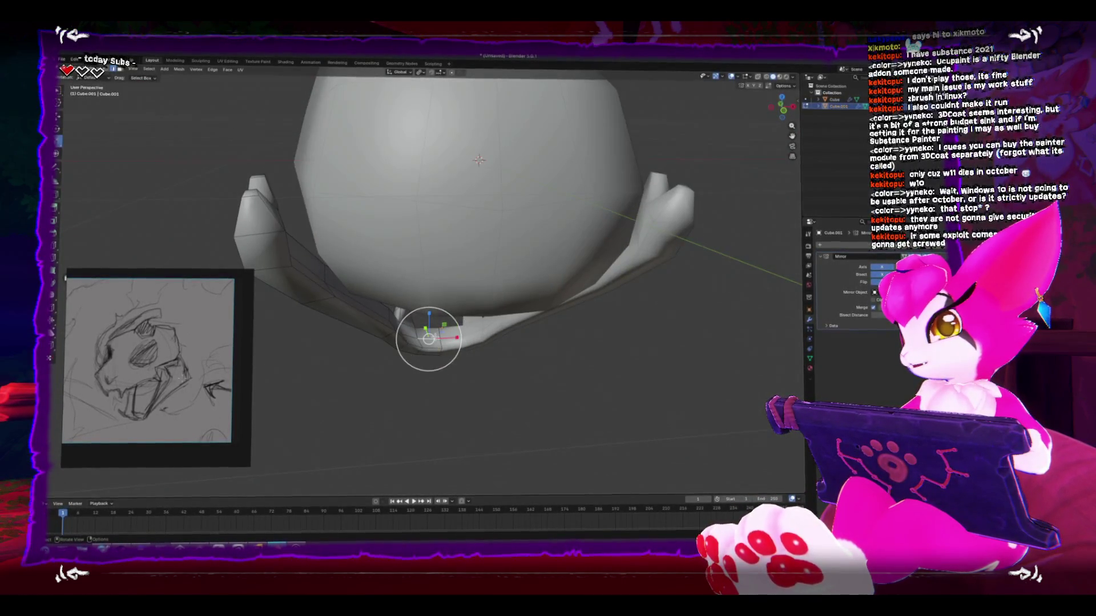
left_click(276, 261, "ctrl")
left_click_drag(276, 261, 263, 245)
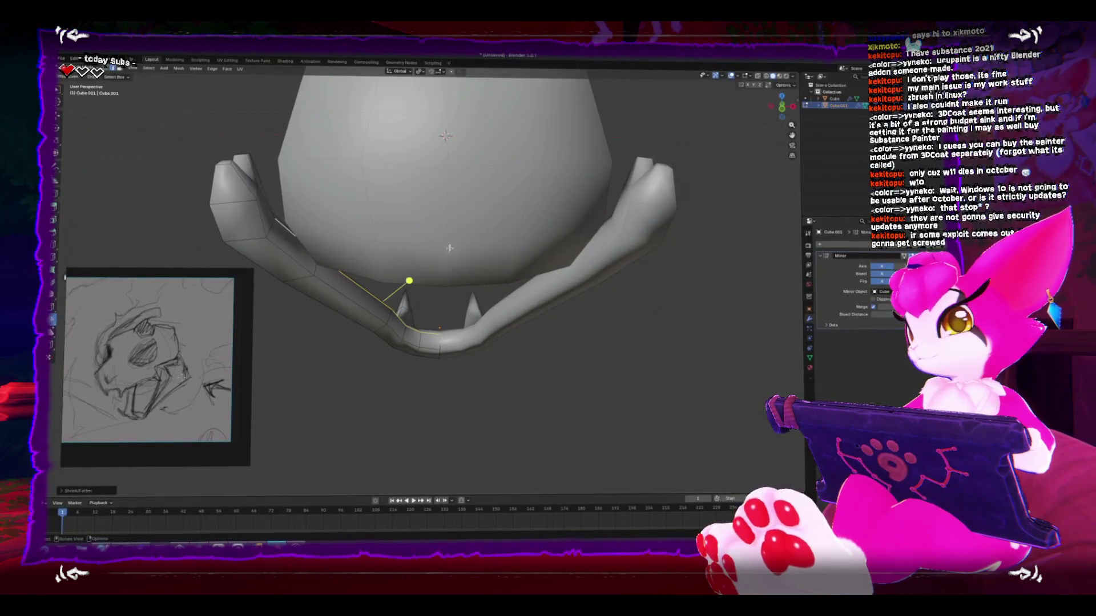
key("ctrl+Tab")
left_click(447, 361)
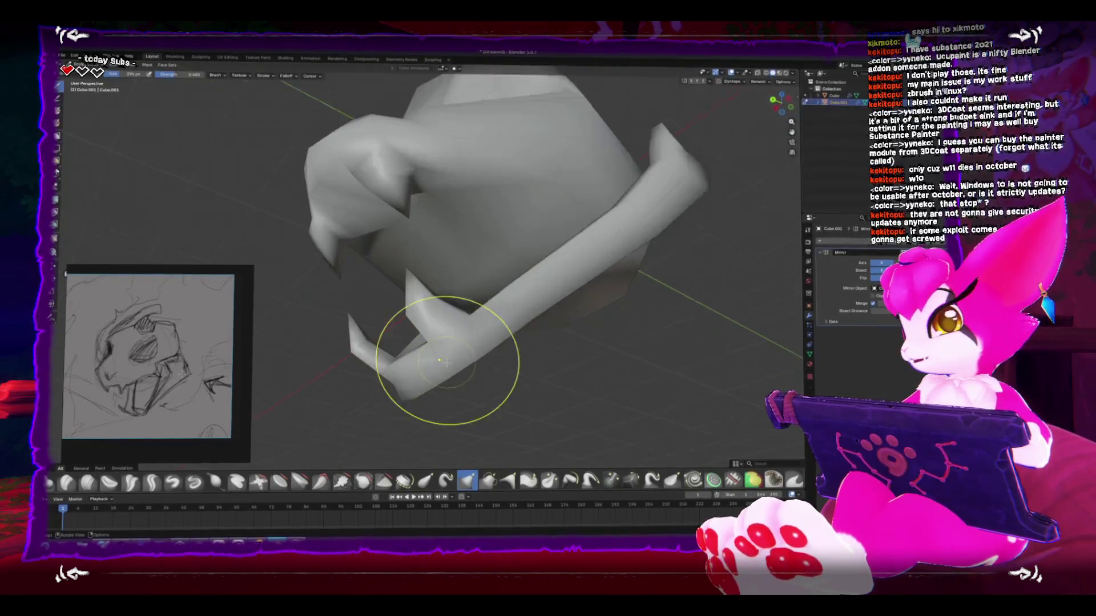
Step: Sculpt a crease along the jaw band's edge and inflate its lower end
left_click_drag(447, 361, 466, 359)
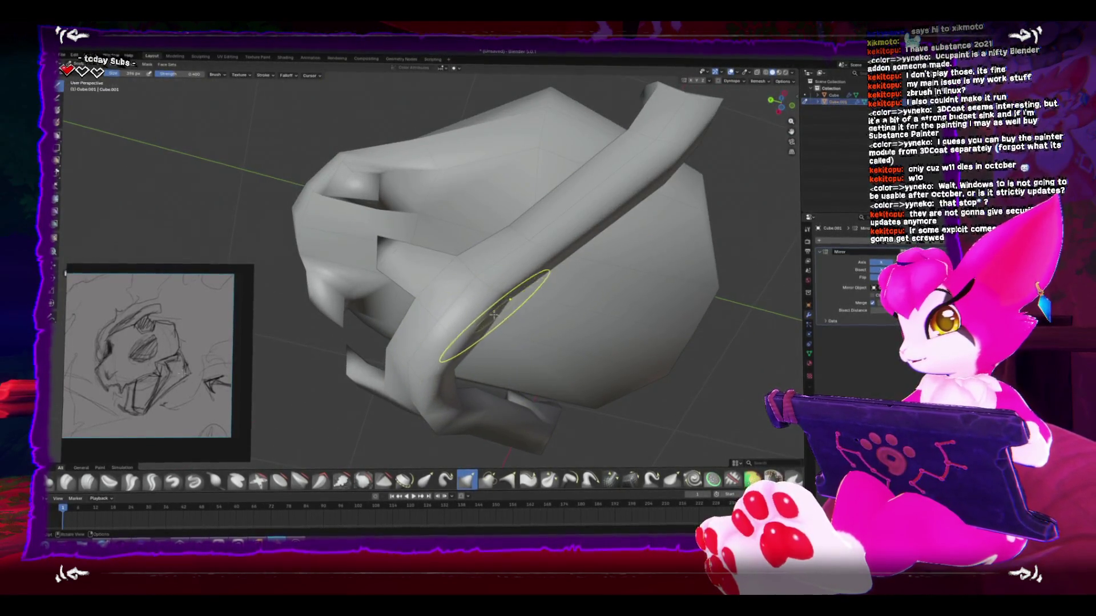
left_click_drag(494, 314, 494, 344)
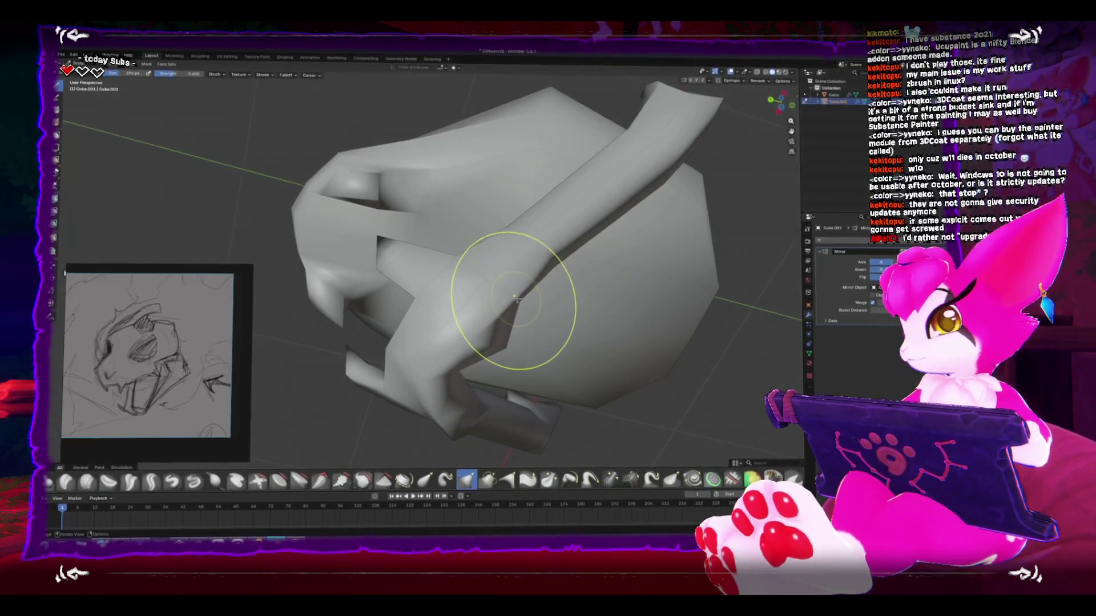
mouse_move(502, 320)
left_mouse_down()
mouse_move(460, 343)
mouse_move(563, 355)
mouse_move(443, 386)
mouse_move(428, 423)
mouse_move(400, 417)
mouse_move(425, 404)
mouse_move(403, 416)
mouse_move(408, 391)
mouse_move(435, 362)
mouse_move(405, 333)
left_mouse_up()
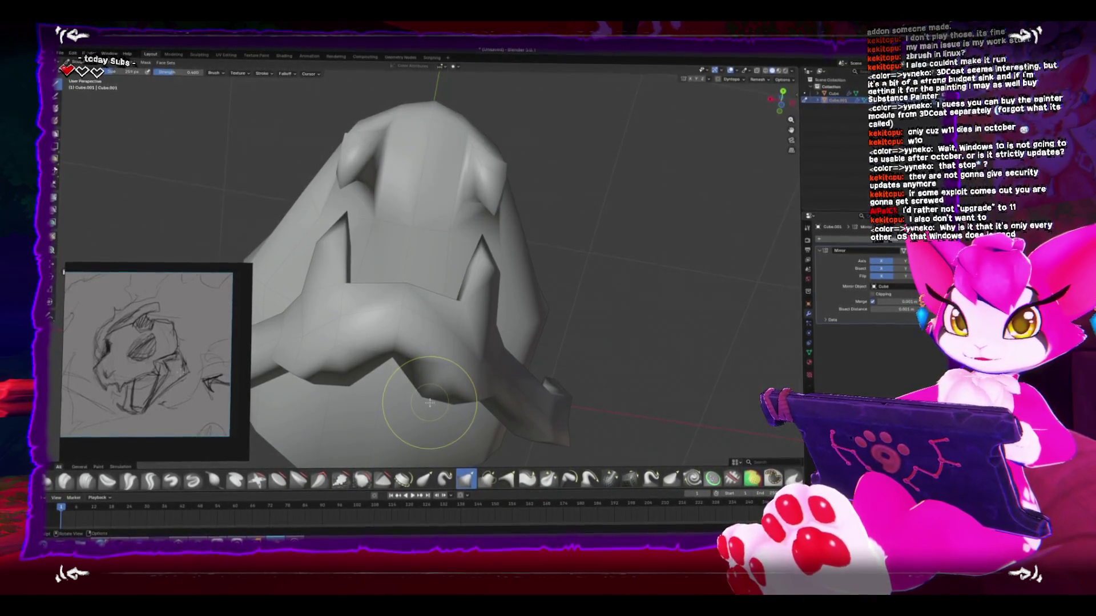
mouse_move(462, 361)
left_mouse_down()
mouse_move(392, 403)
mouse_move(573, 314)
mouse_move(465, 318)
mouse_move(448, 372)
mouse_move(508, 383)
mouse_move(543, 347)
left_mouse_up()
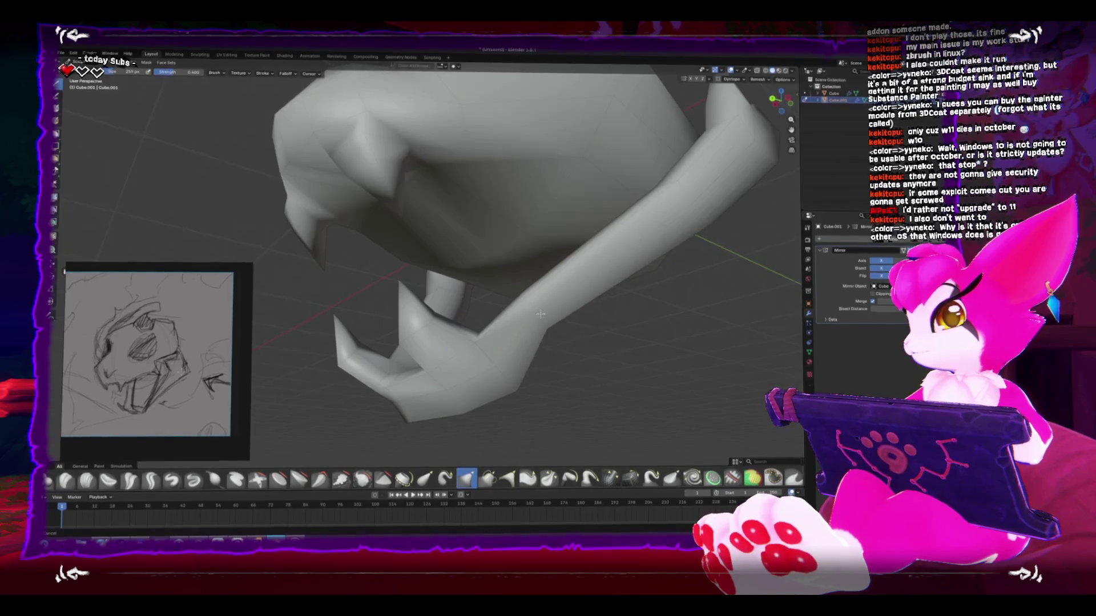
mouse_move(452, 385)
left_mouse_down()
mouse_move(462, 392)
mouse_move(420, 368)
left_mouse_up()
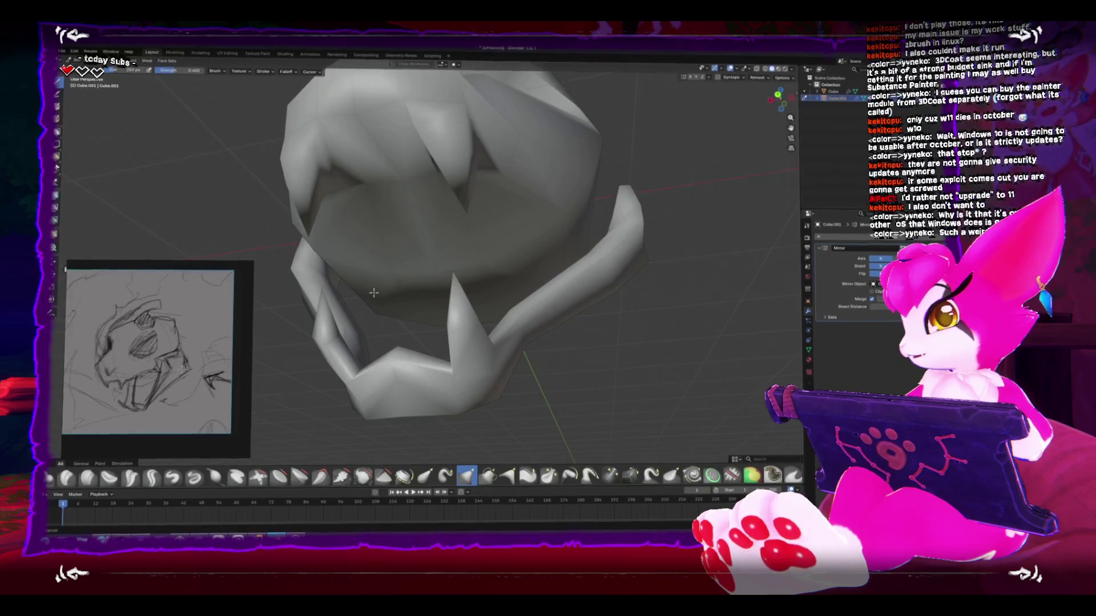
mouse_move(310, 272)
left_mouse_down()
mouse_move(436, 345)
mouse_move(483, 350)
left_mouse_up()
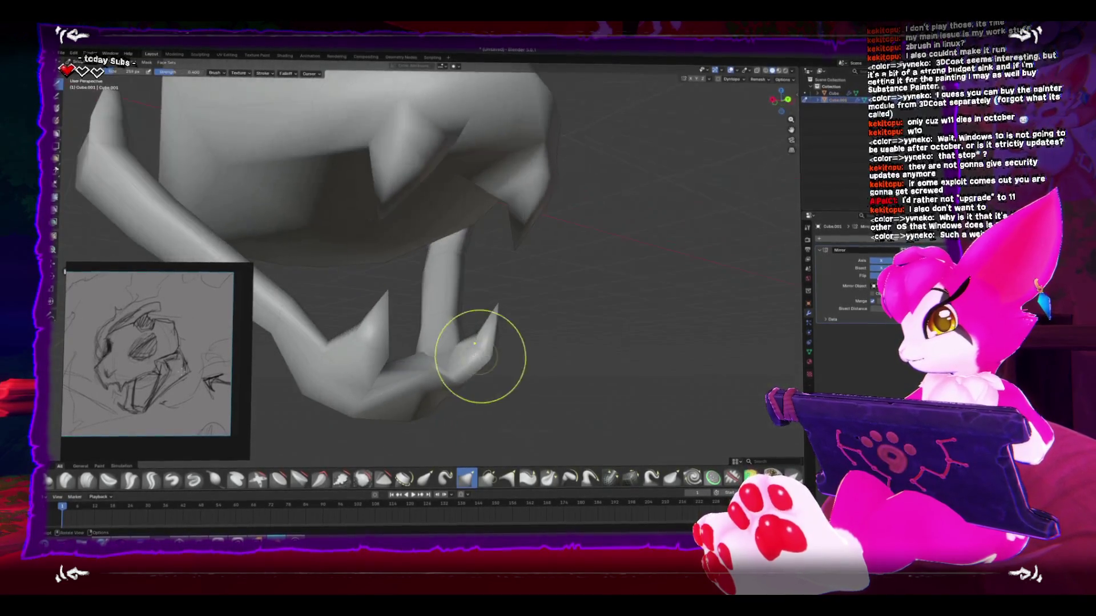
mouse_move(435, 380)
left_mouse_down()
mouse_move(416, 391)
mouse_move(347, 379)
mouse_move(396, 379)
left_mouse_up()
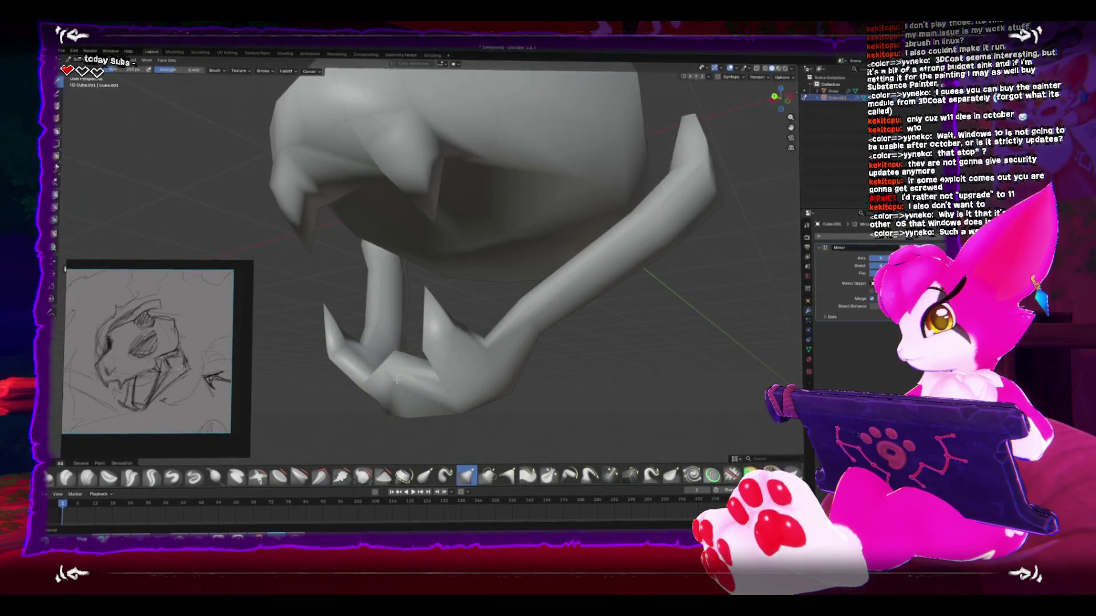
scroll(376, 415, "down", 8)
key("ctrl+Tab")
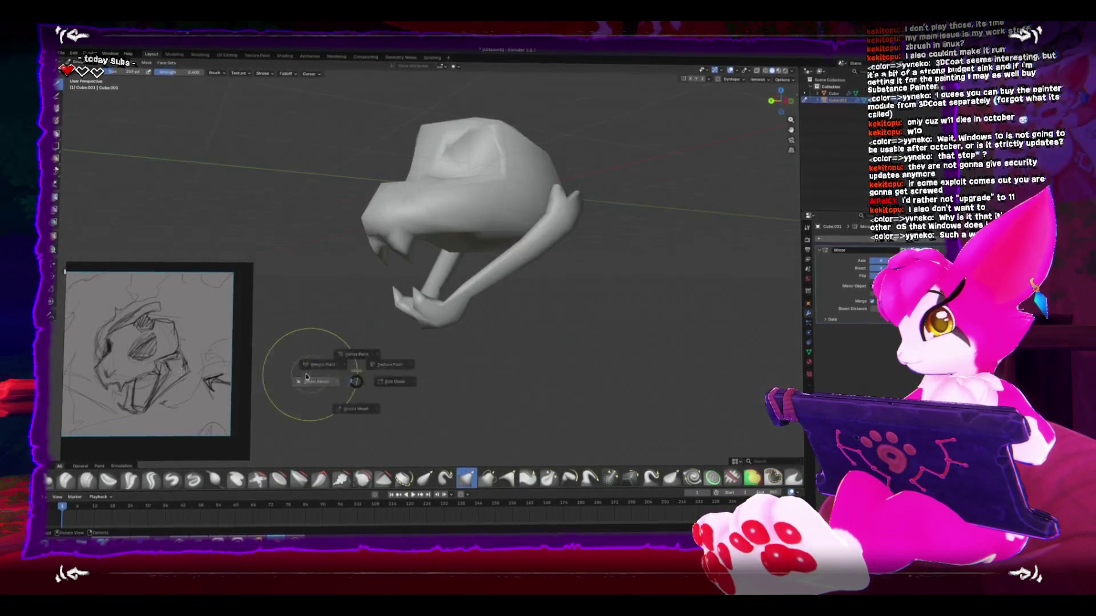
Step: Select the jaw piece in Object Mode, then move and rotate it up to close the mouth
left_click(371, 383)
mouse_move(370, 382)
left_mouse_down()
mouse_move(506, 399)
mouse_move(470, 391)
left_mouse_up()
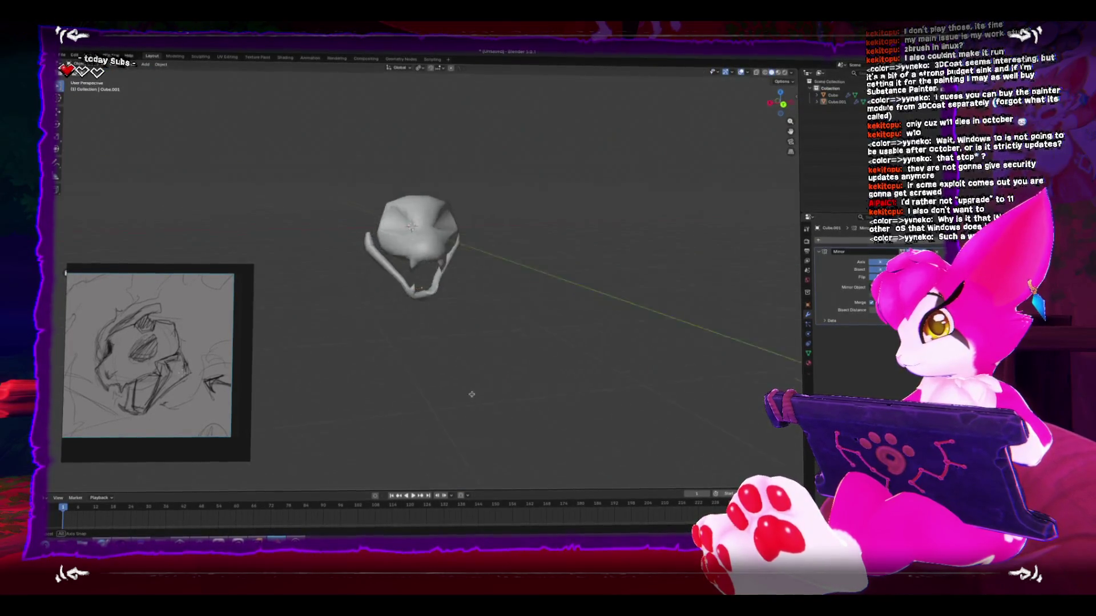
scroll(425, 398, "up", 2)
left_click(467, 256)
key("ctrl+KP_3")
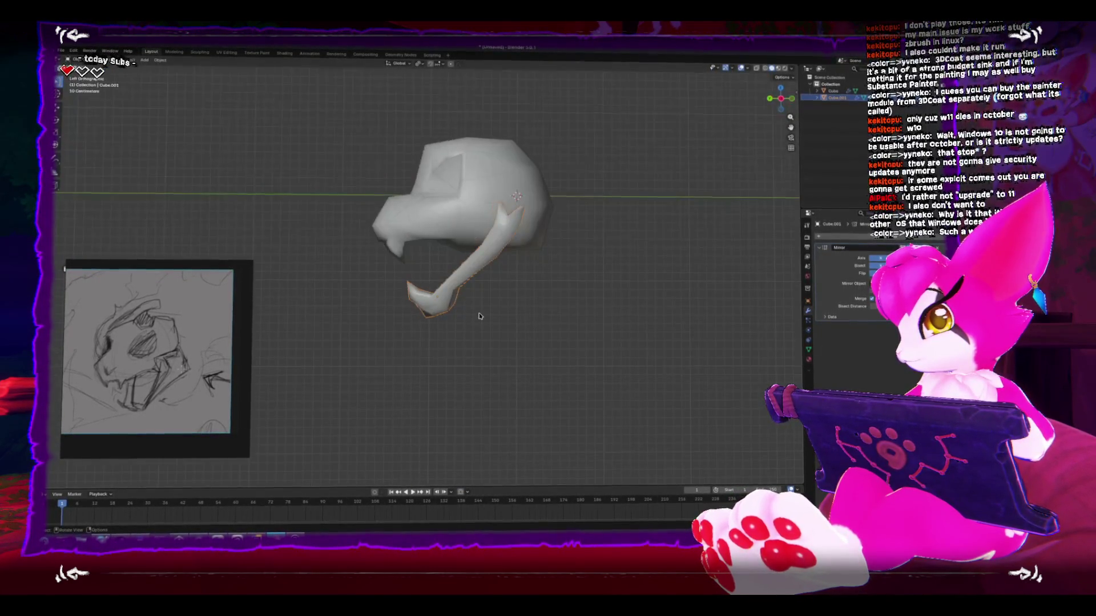
left_click(796, 99)
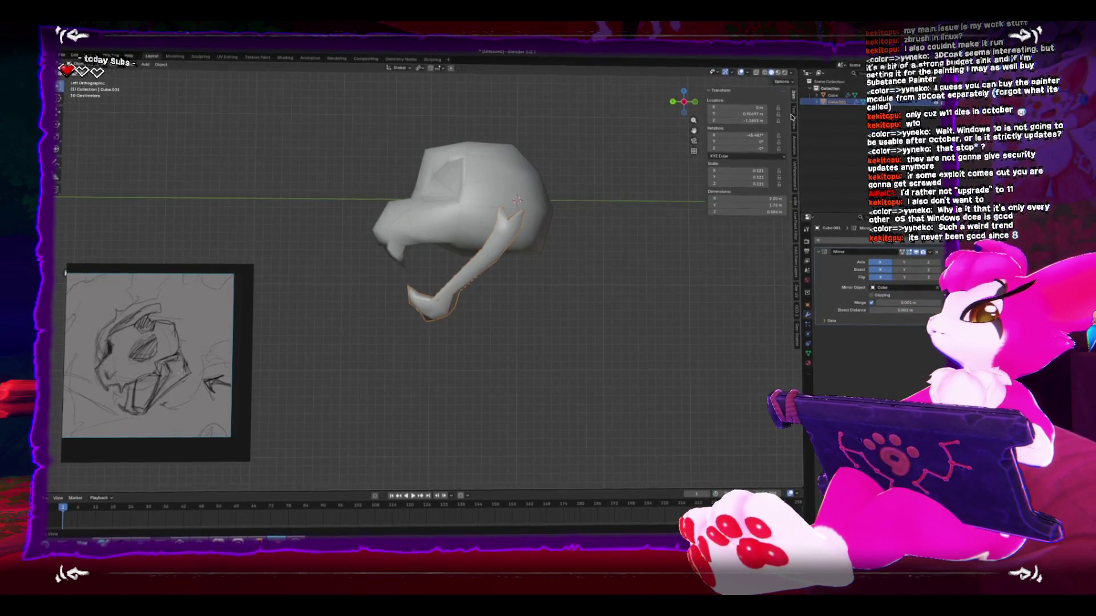
left_click(792, 115)
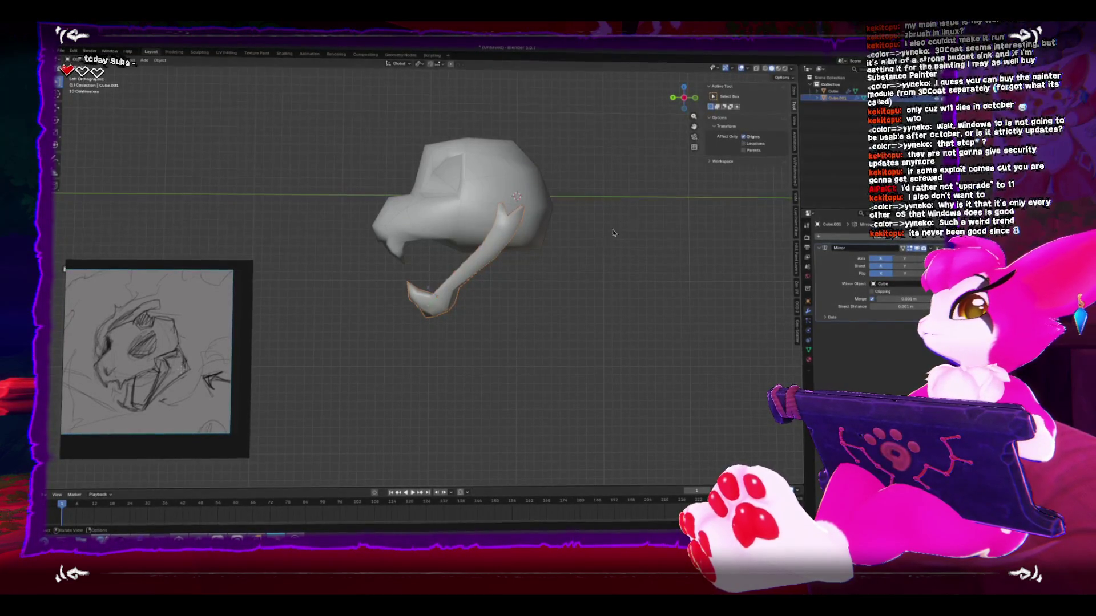
key("g")
left_click(579, 223)
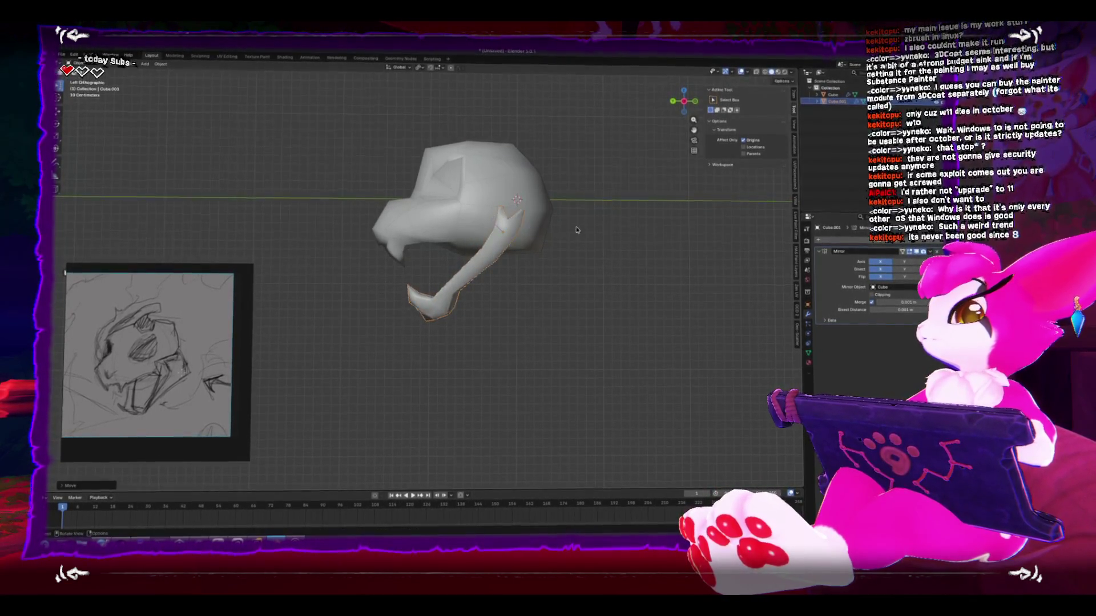
key("r")
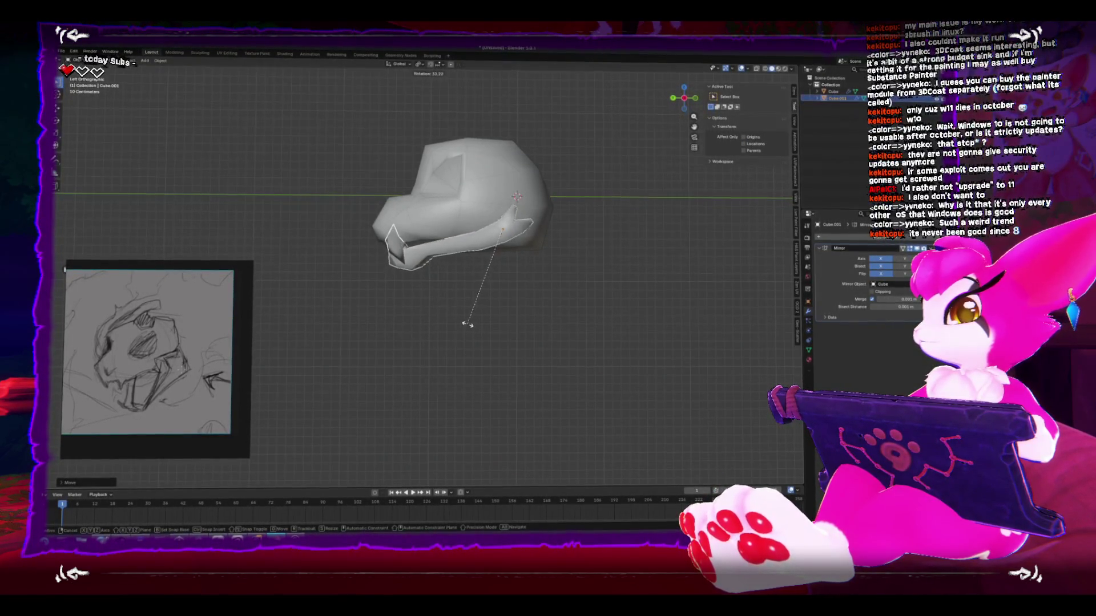
left_click(464, 318)
Step: Box-select the jaw's rear faces in Edit Mode and start moving them
mouse_move(464, 318)
left_mouse_down()
mouse_move(587, 332)
mouse_move(494, 346)
mouse_move(582, 335)
left_mouse_up()
key("ctrl+KP_3")
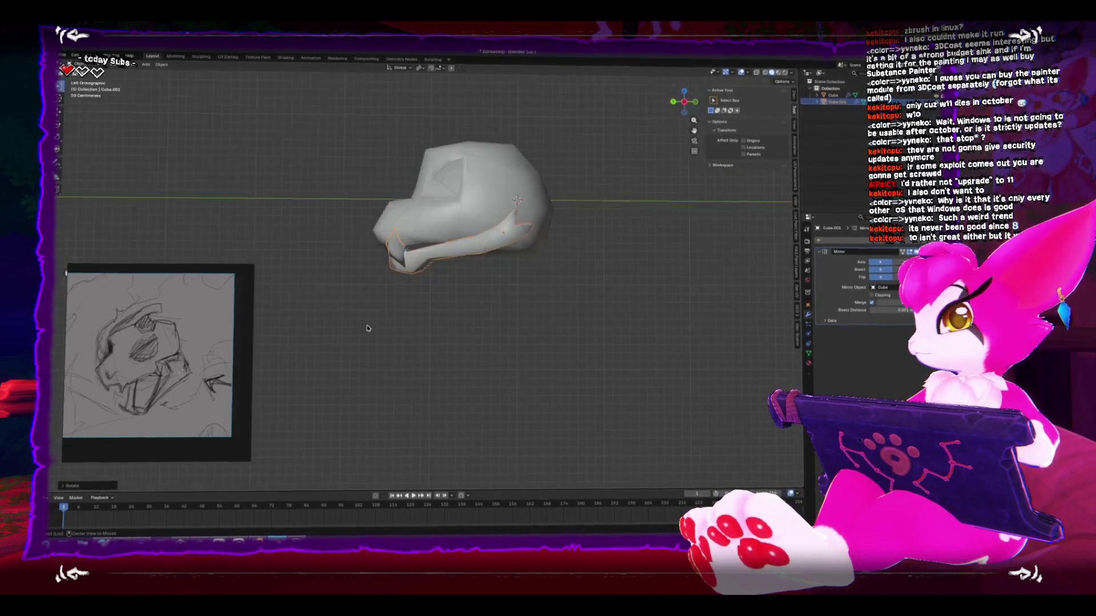
key("Tab")
left_click_drag(494, 274, 556, 192)
key("g")
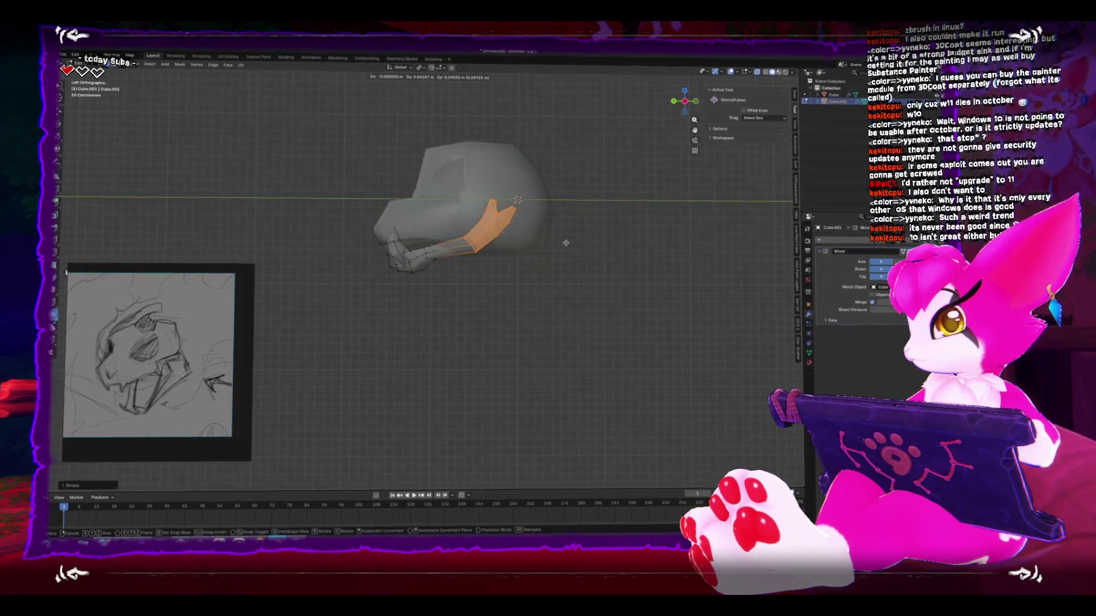
Step: Place the jaw's rear faces and move its lower vertices
left_click(495, 184)
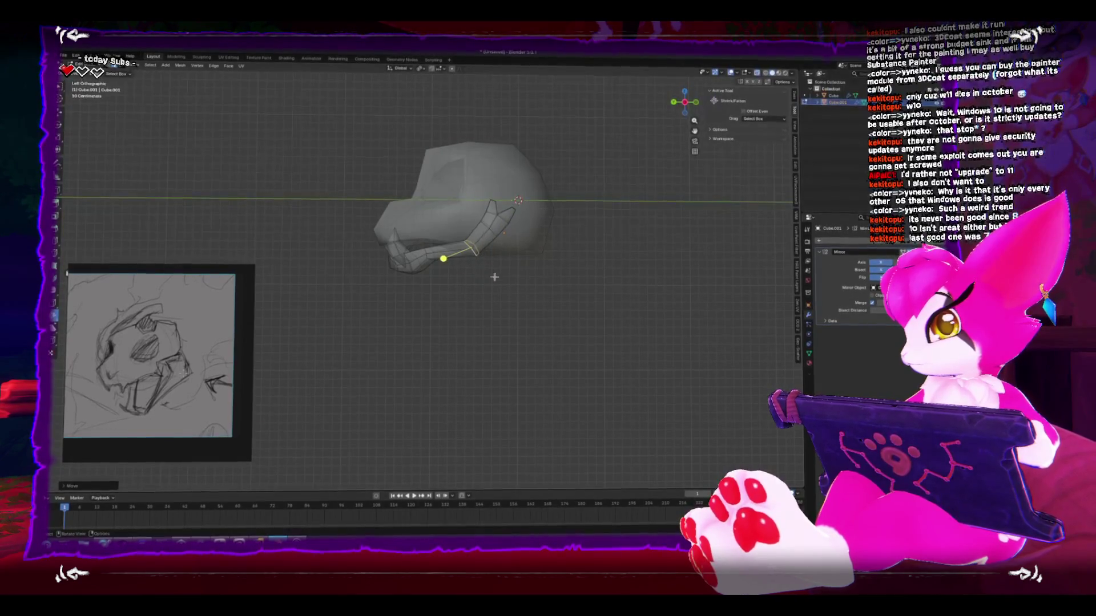
scroll(494, 285, "up", 4)
left_click_drag(569, 299, 538, 235)
key("g")
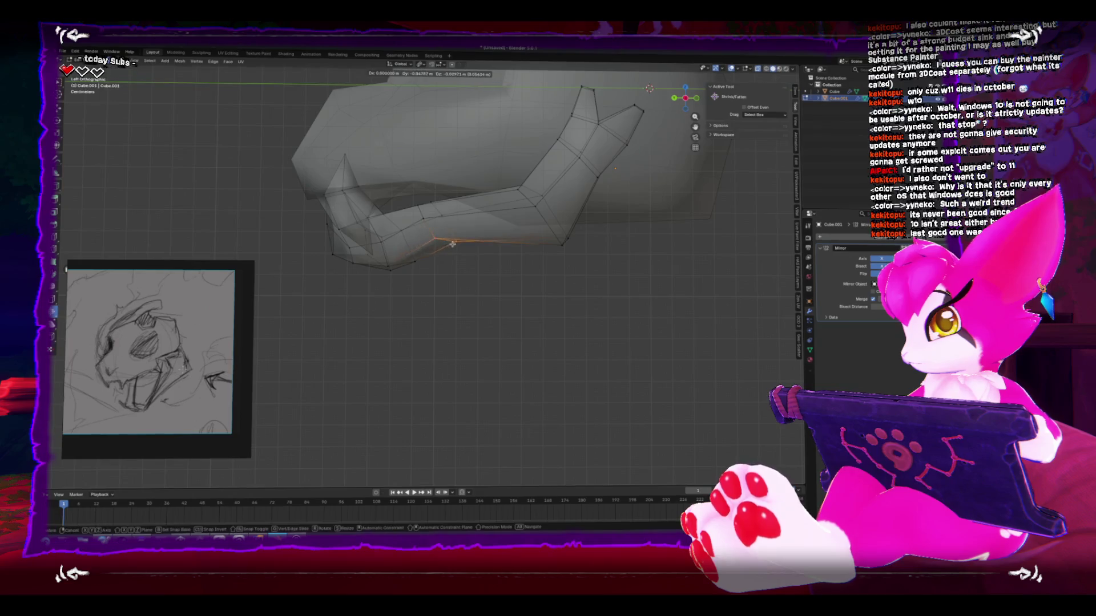
key("g")
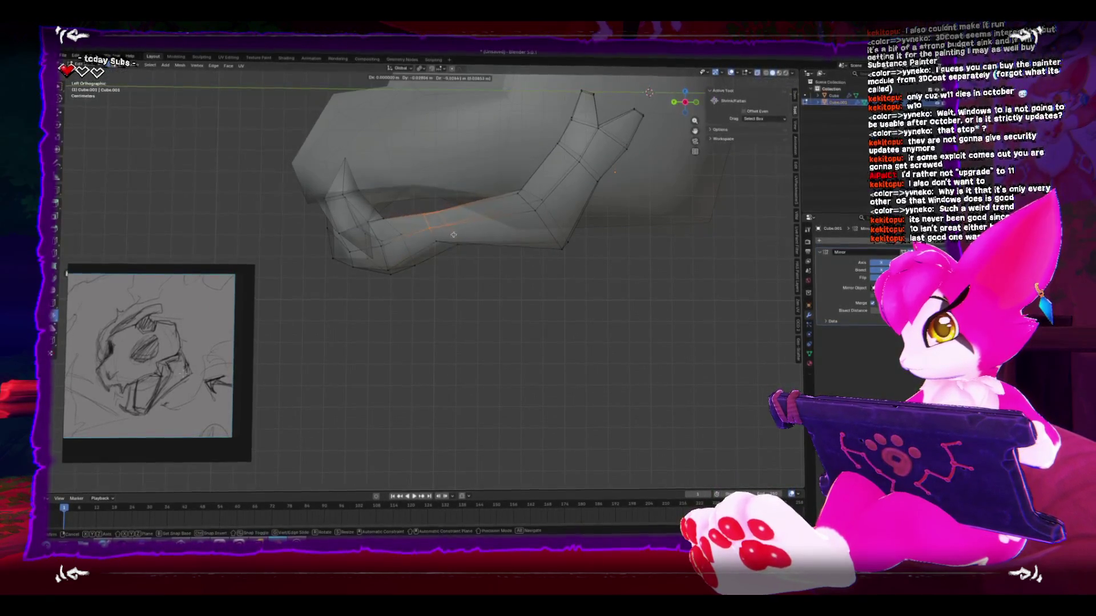
Step: In X-ray view, select jaw vertices, move them along X and scale them
mouse_move(454, 236)
left_mouse_down()
mouse_move(465, 318)
mouse_move(591, 331)
left_mouse_up()
key("alt+z")
left_click_drag(555, 158, 479, 251)
key("shift+space")
key("g")
left_click_drag(483, 205, 467, 233)
key("shift+space")
key("s")
key("Tab")
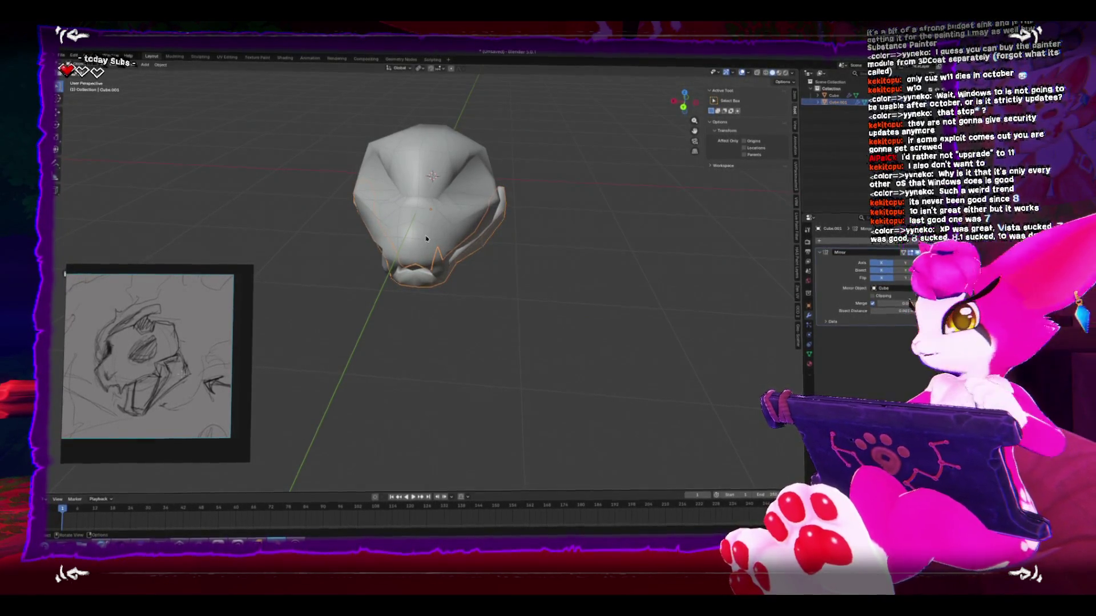
Step: Resize the jaw mesh and shift it along the X axis
key("Tab")
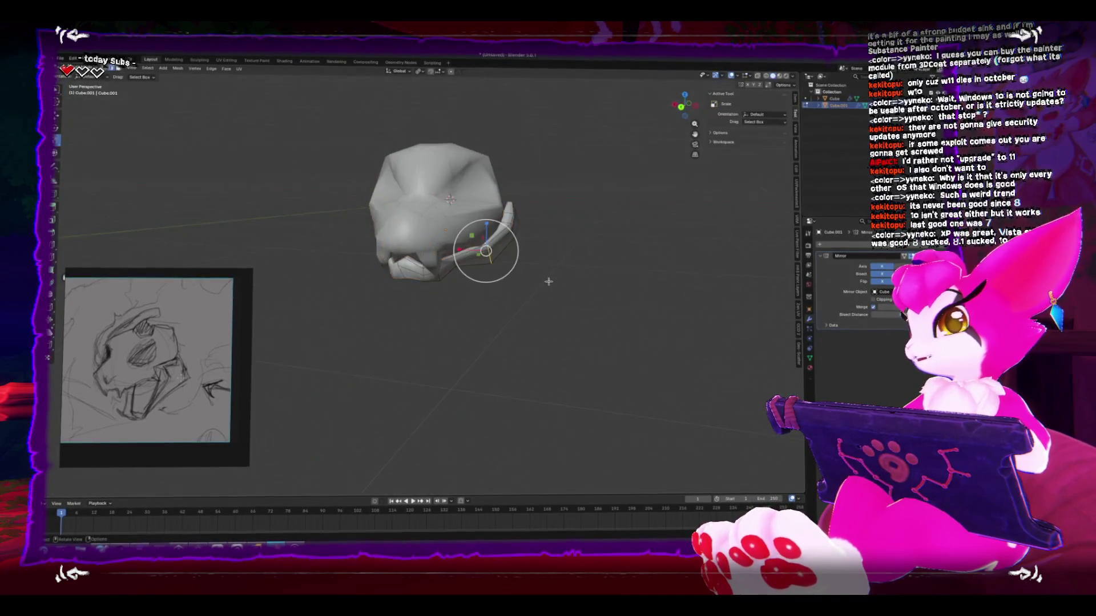
mouse_move(548, 282)
left_mouse_down()
mouse_move(435, 275)
mouse_move(423, 293)
left_mouse_up()
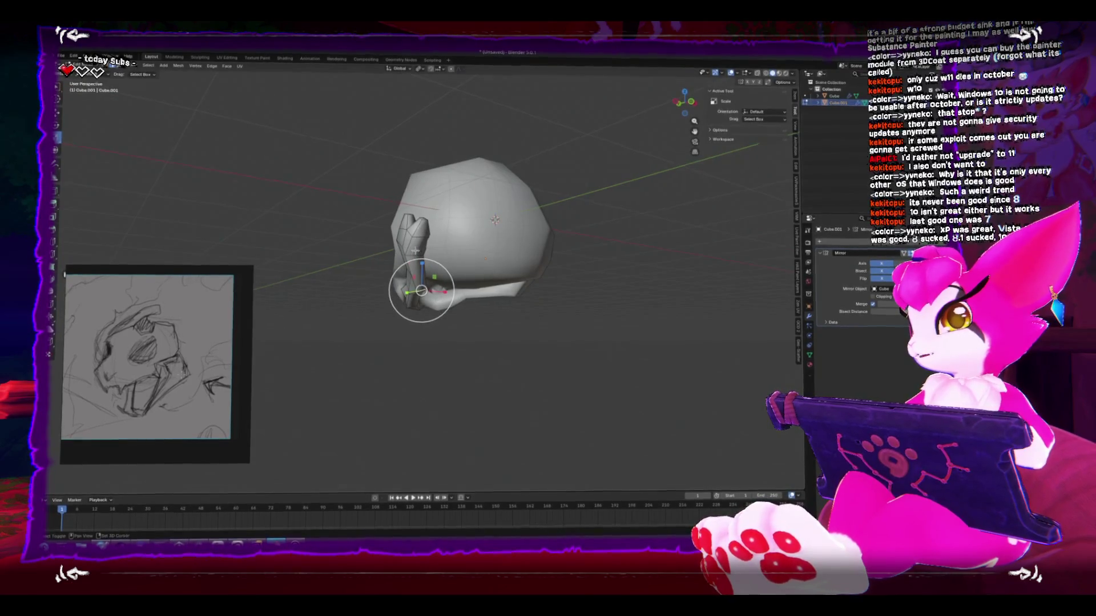
left_click(469, 292)
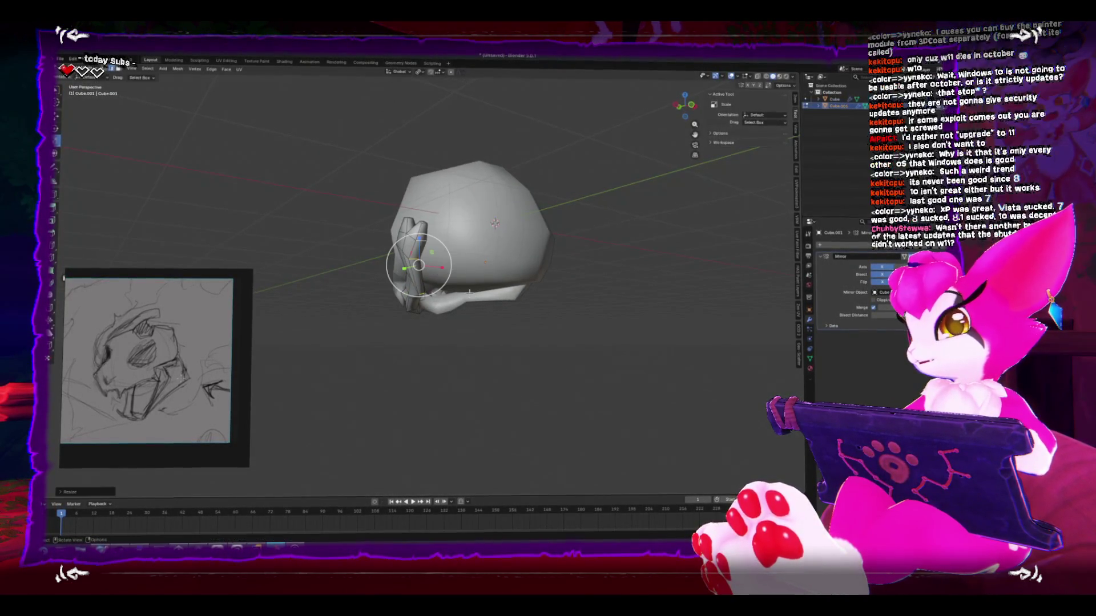
left_click_drag(468, 292, 445, 274)
key("g")
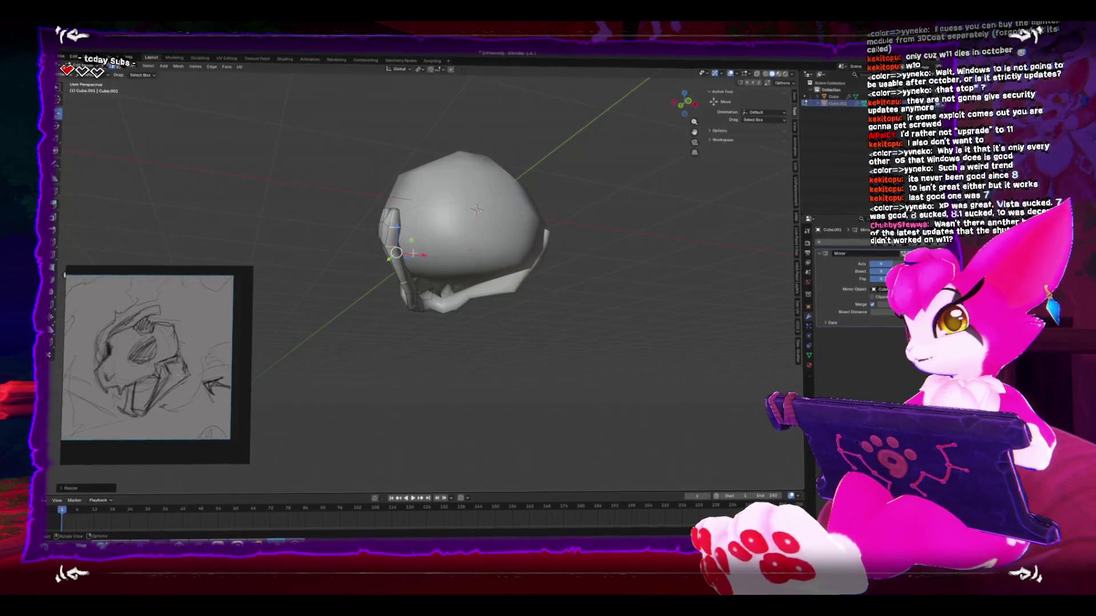
key("x")
left_click(420, 252)
Step: Rotate the jaw piece downward in left side view so the mouth hangs open
key("Tab")
mouse_move(420, 251)
left_mouse_down()
mouse_move(488, 239)
mouse_move(483, 307)
left_mouse_up()
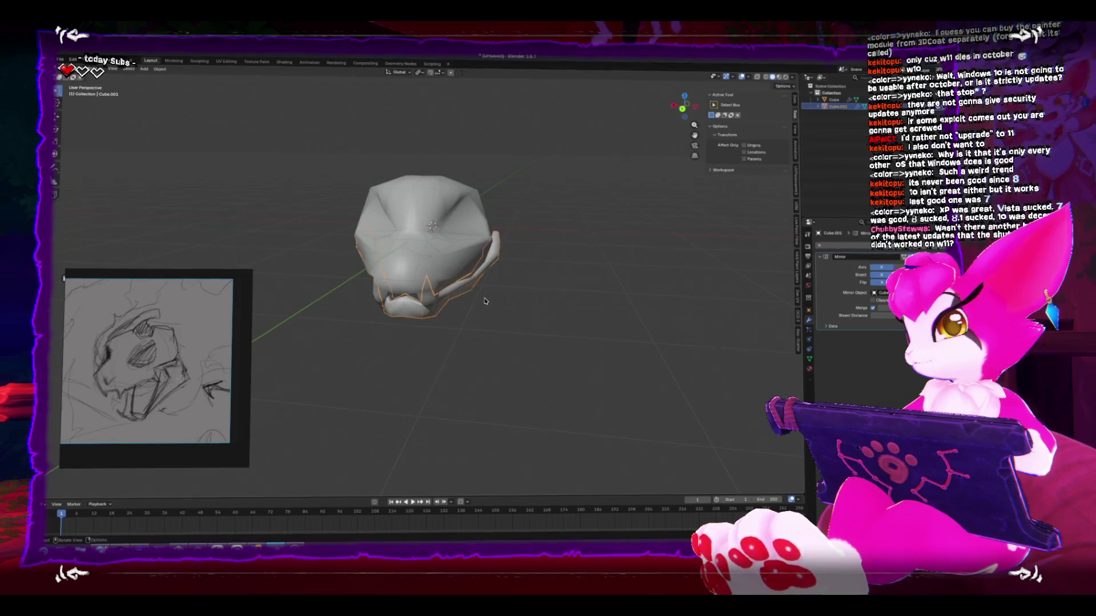
key("ctrl+KP_3")
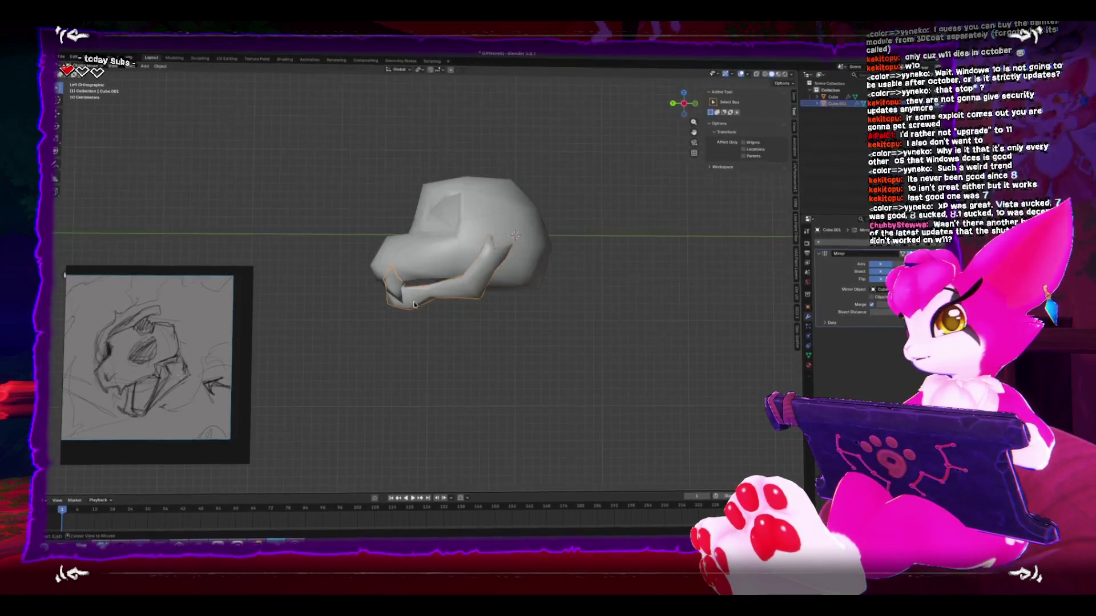
key("r")
left_click(585, 332)
mouse_move(586, 332)
left_mouse_down()
mouse_move(629, 343)
mouse_move(675, 326)
left_mouse_up()
left_click(377, 217)
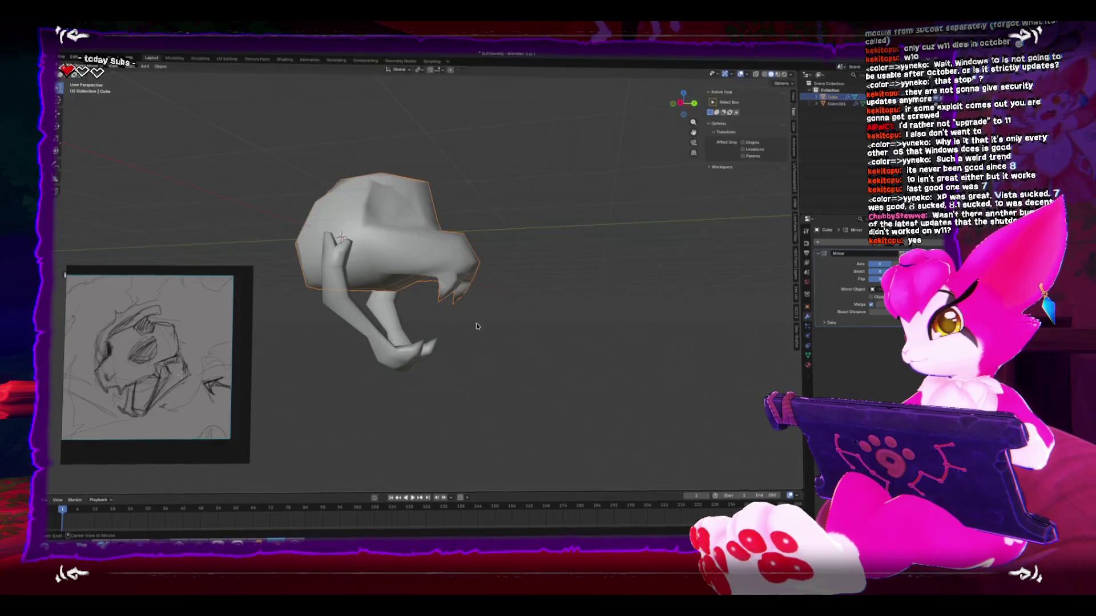
Step: Rotate the head in right view over the jaw, then select its front face strip
key("KP_3")
key("r")
left_click(501, 282)
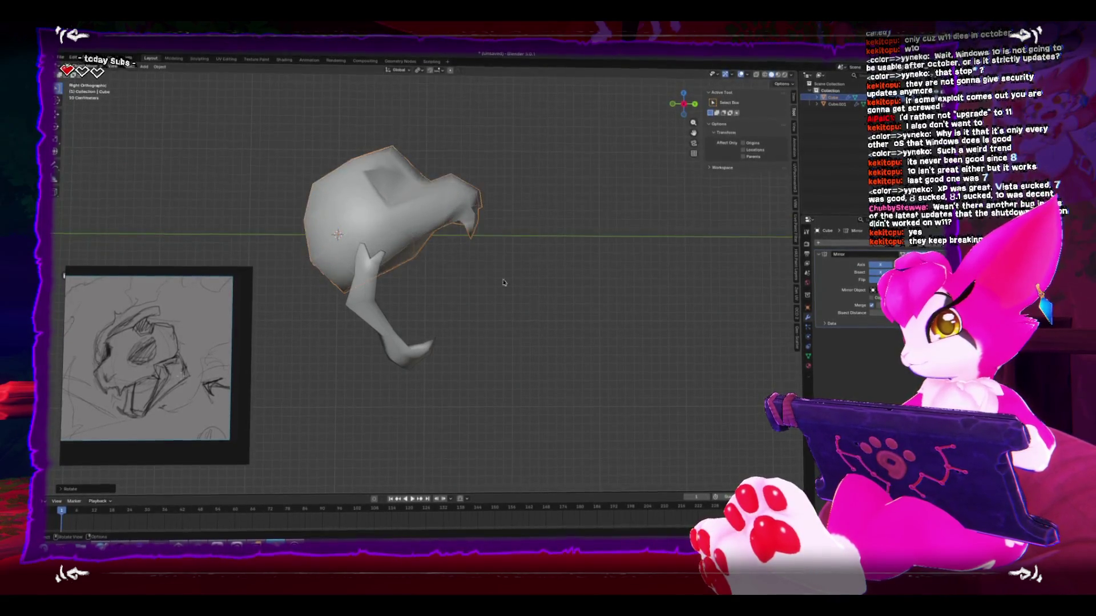
mouse_move(502, 282)
left_mouse_down()
mouse_move(432, 297)
mouse_move(454, 279)
mouse_move(436, 254)
left_mouse_up()
key("Tab")
left_click(431, 235)
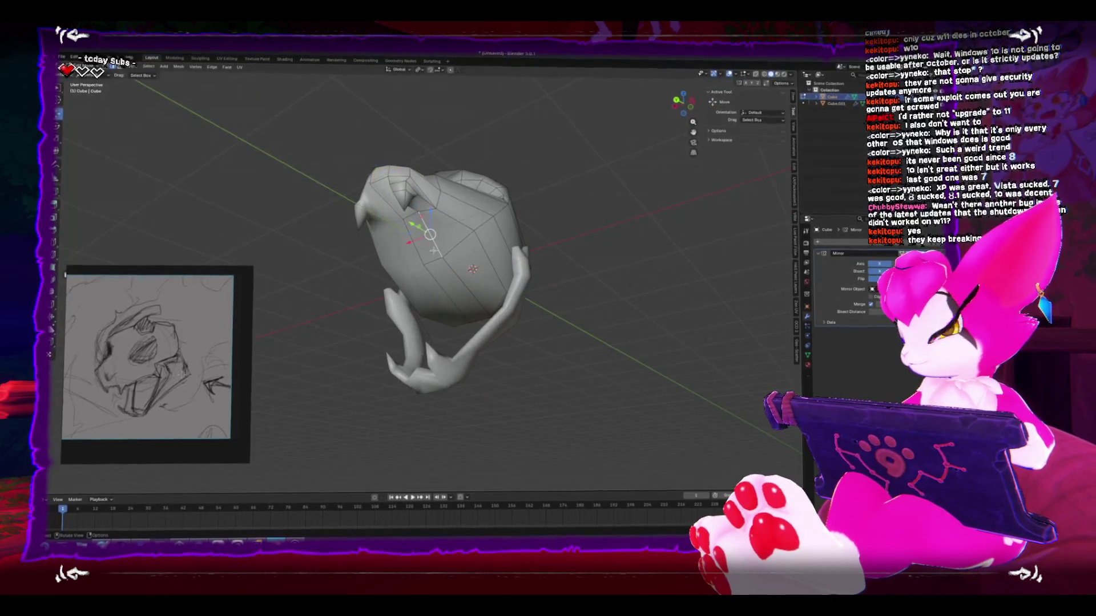
left_click(430, 245)
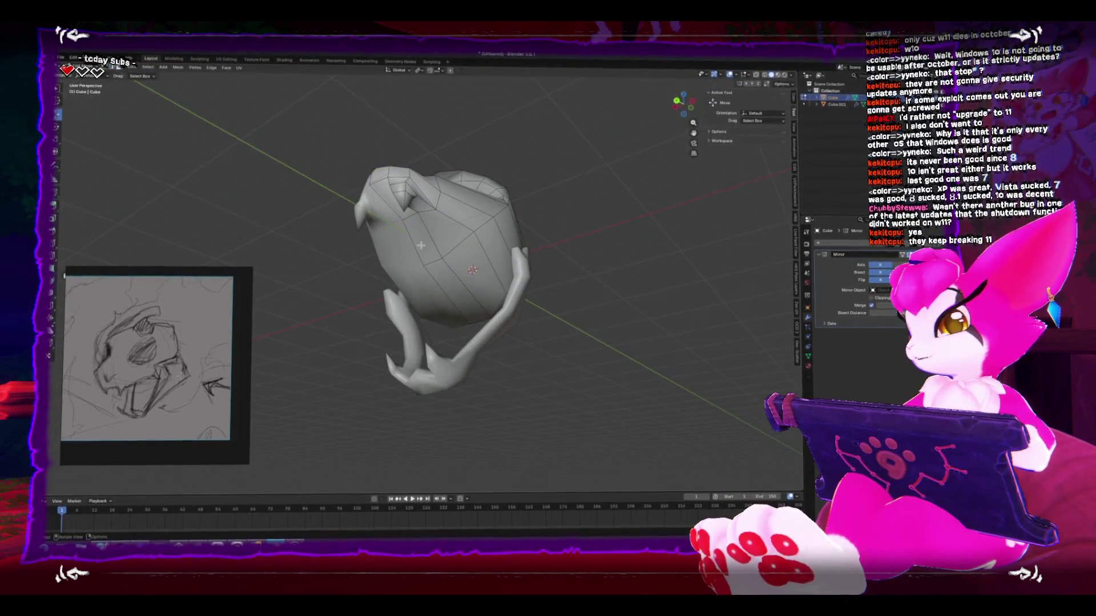
mouse_move(460, 257)
left_mouse_down()
mouse_move(447, 318)
mouse_move(507, 347)
left_mouse_up()
left_click(414, 303)
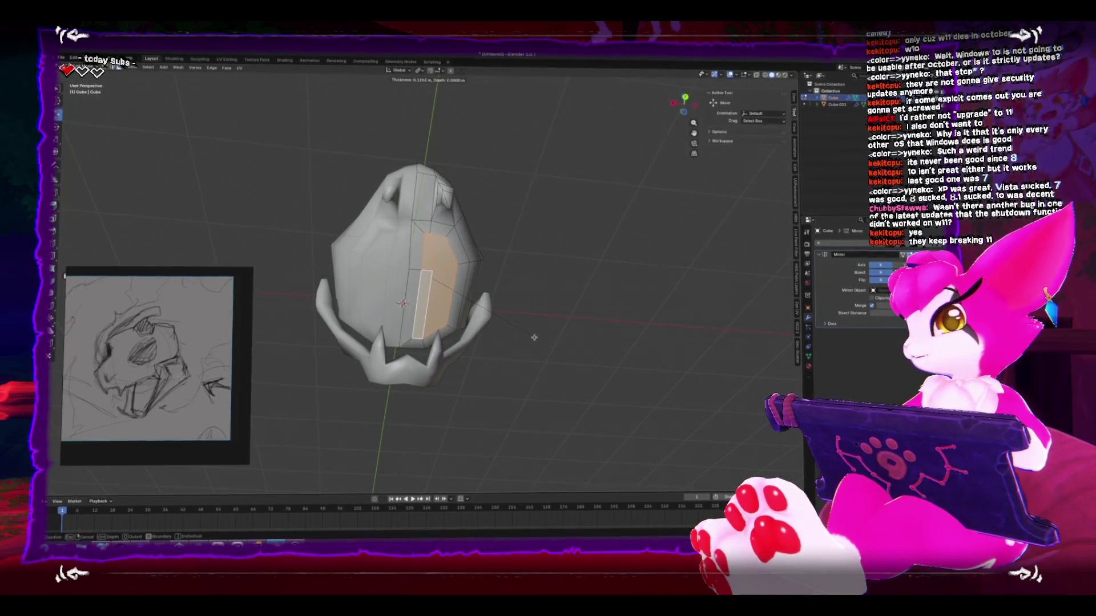
Step: Select the front face strip and extrude it inward into the skull
left_click(403, 307, "alt")
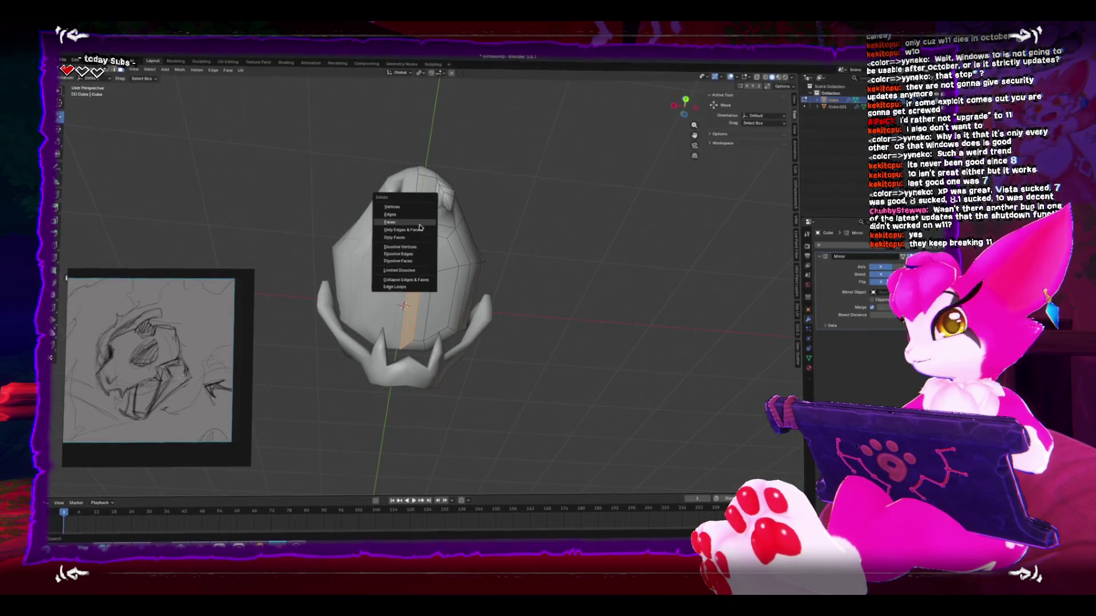
left_click(422, 252)
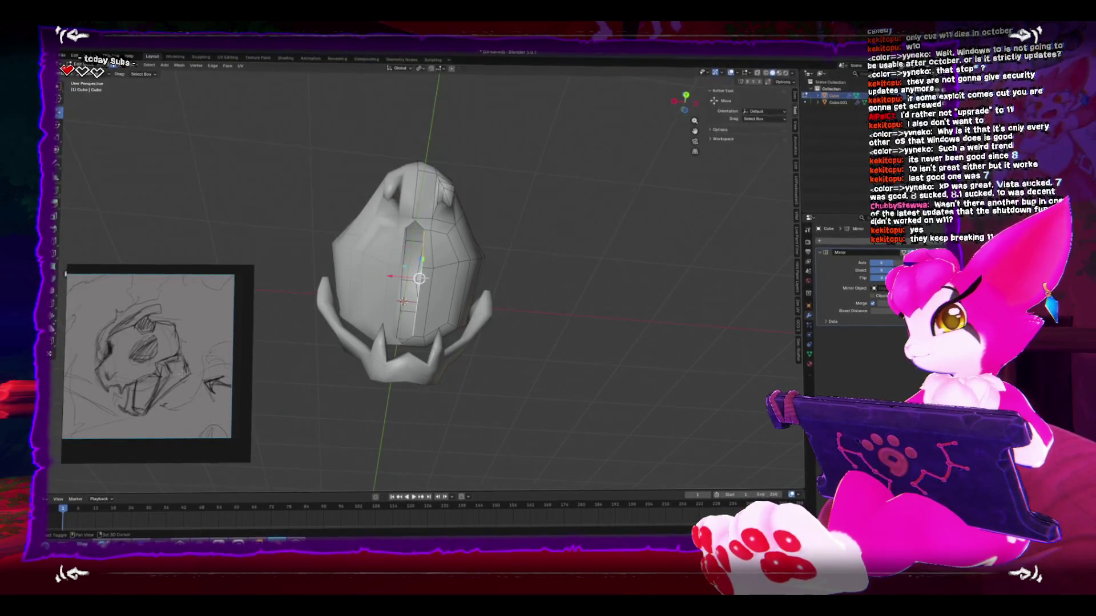
left_click(421, 252)
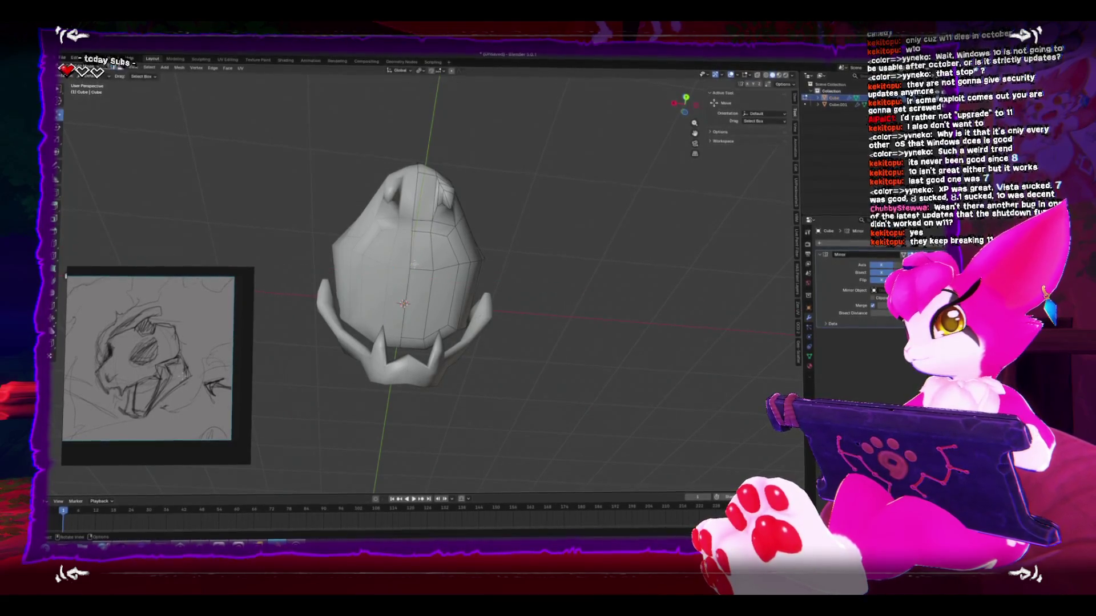
key("e")
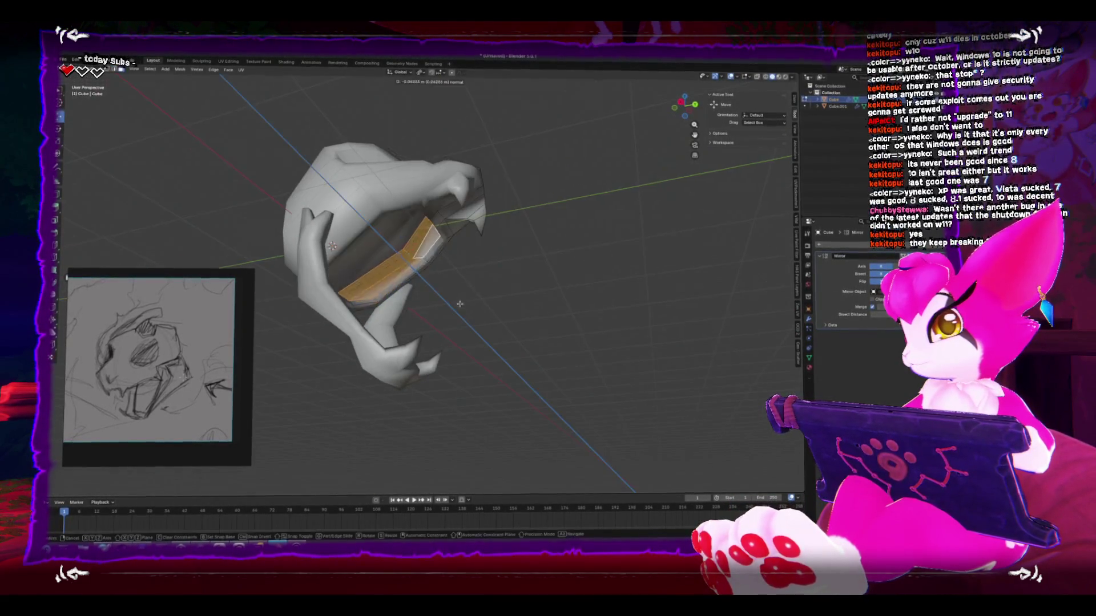
left_click(438, 283)
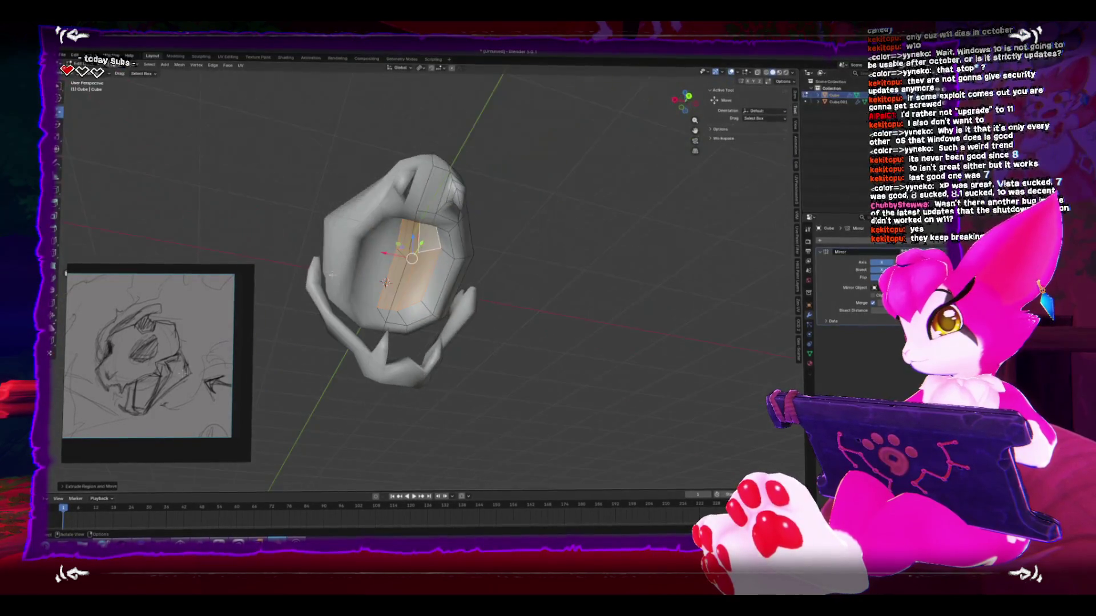
Step: Collapse the mouth's bottom vertices into one point and return to Object Mode
left_click(421, 382)
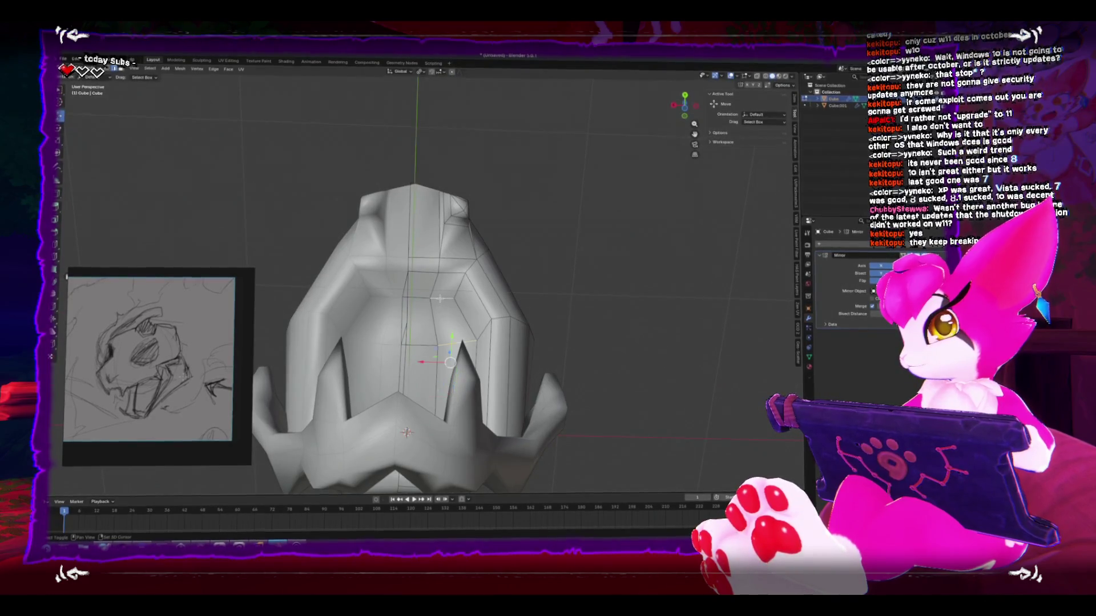
key("m")
left_click(440, 298)
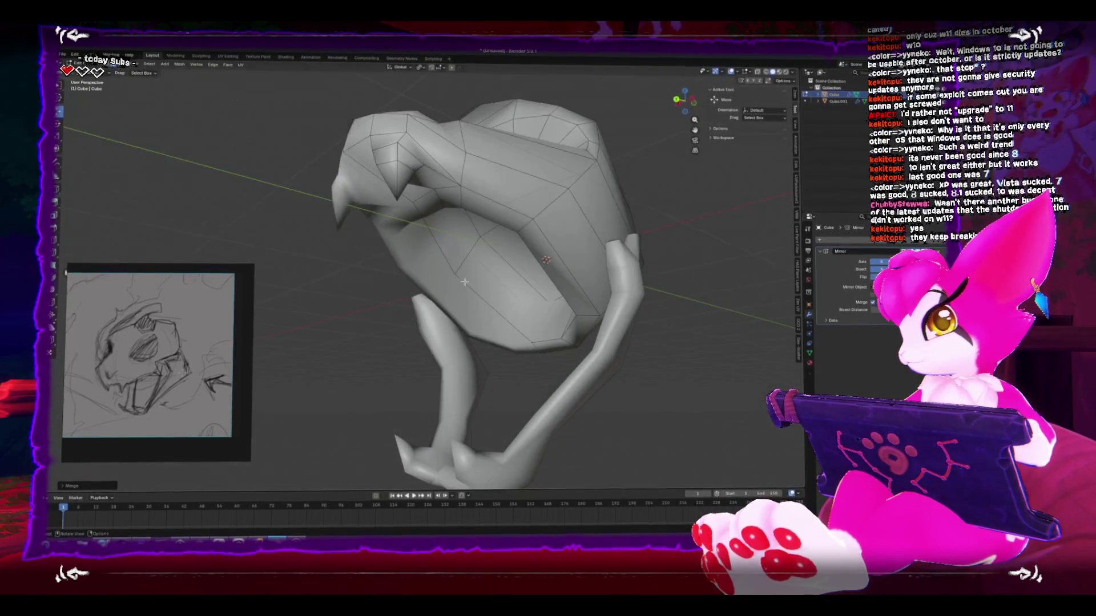
key("Tab")
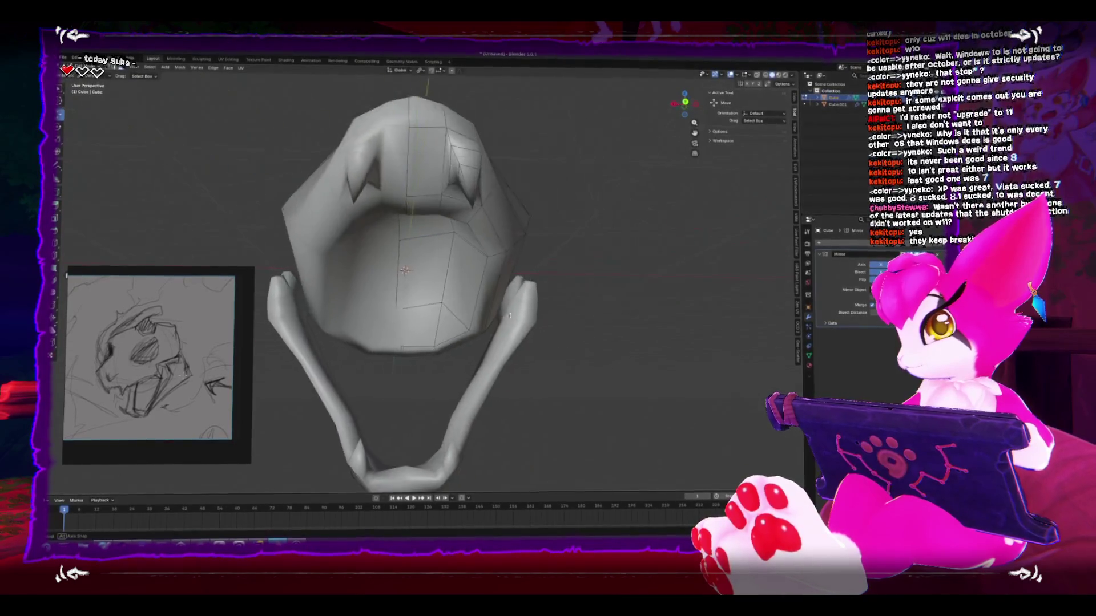
scroll(380, 329, "down", 5)
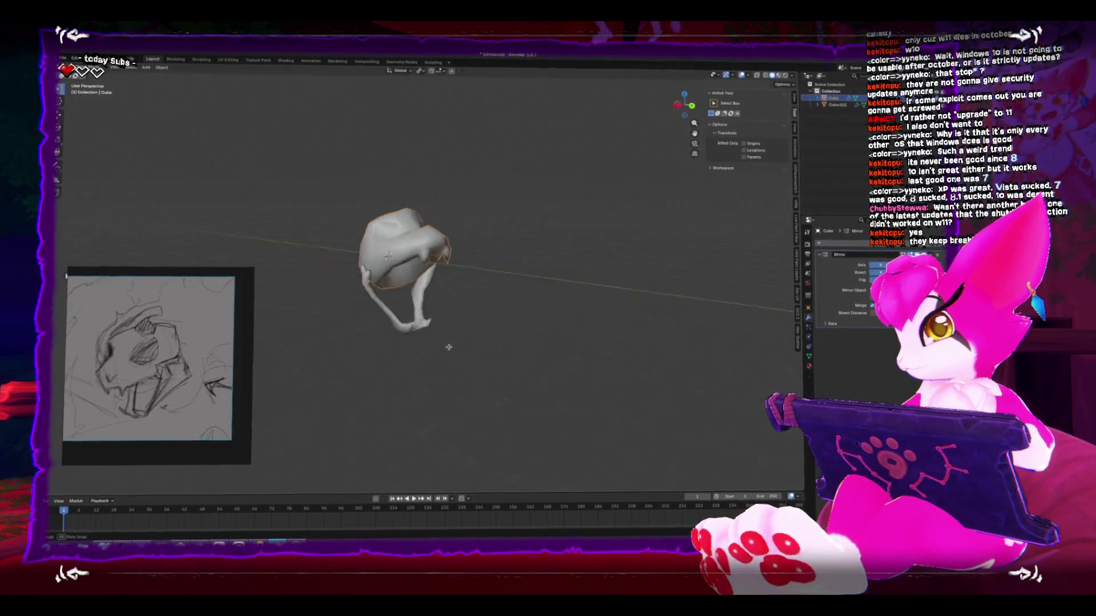
Step: Rotate the skull in left view until the jaw is level, then return to Edit Mode
mouse_move(453, 360)
left_mouse_down()
mouse_move(440, 361)
mouse_move(566, 357)
left_mouse_up()
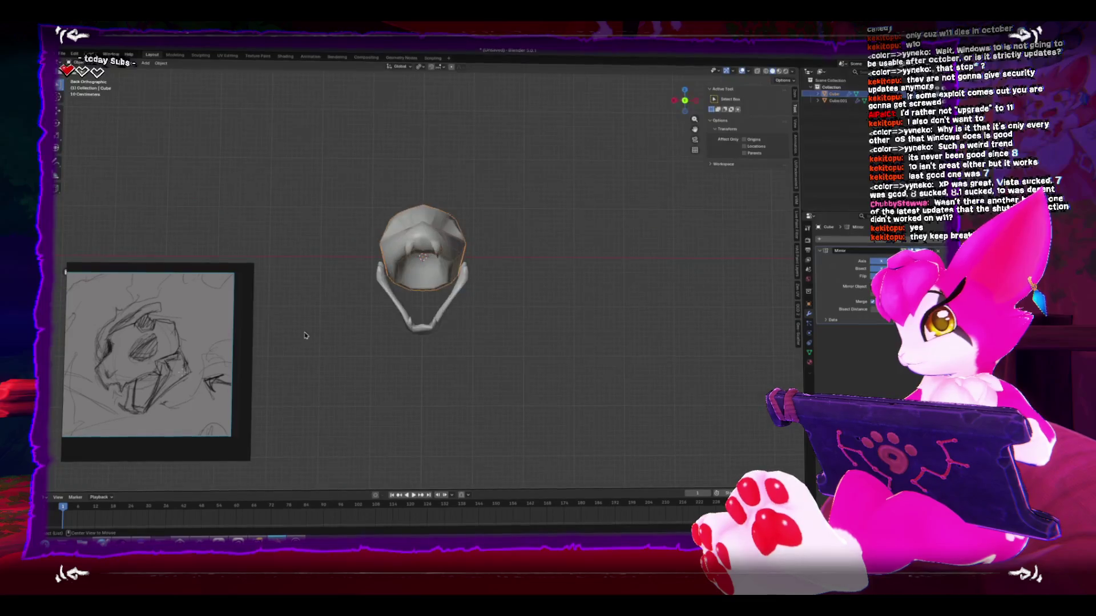
key("ctrl+KP_3")
key("r")
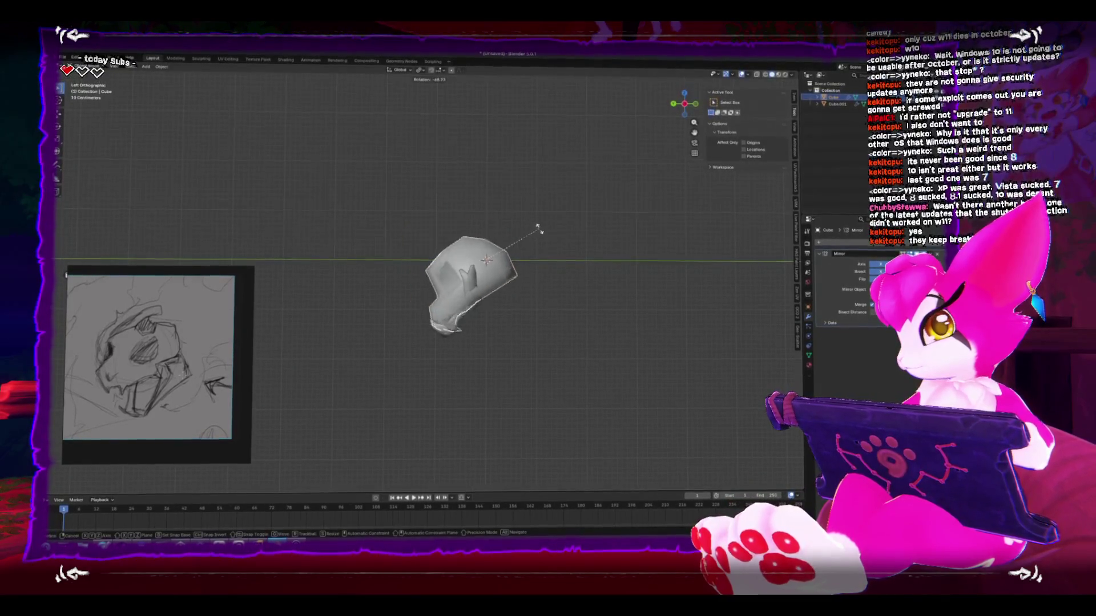
key("r")
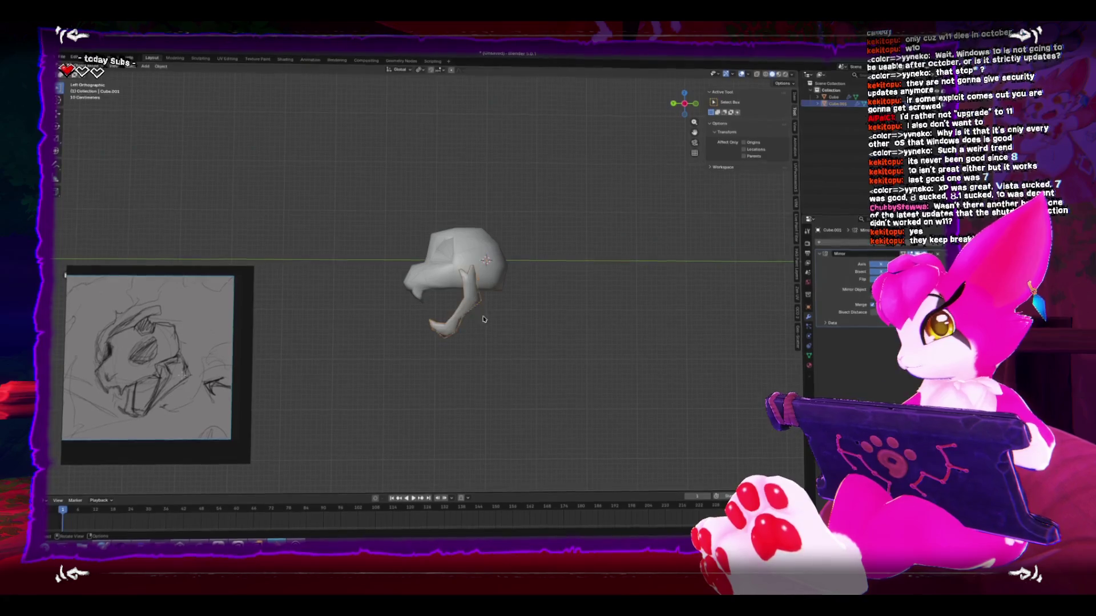
left_click(504, 280)
key("ctrl+Tab")
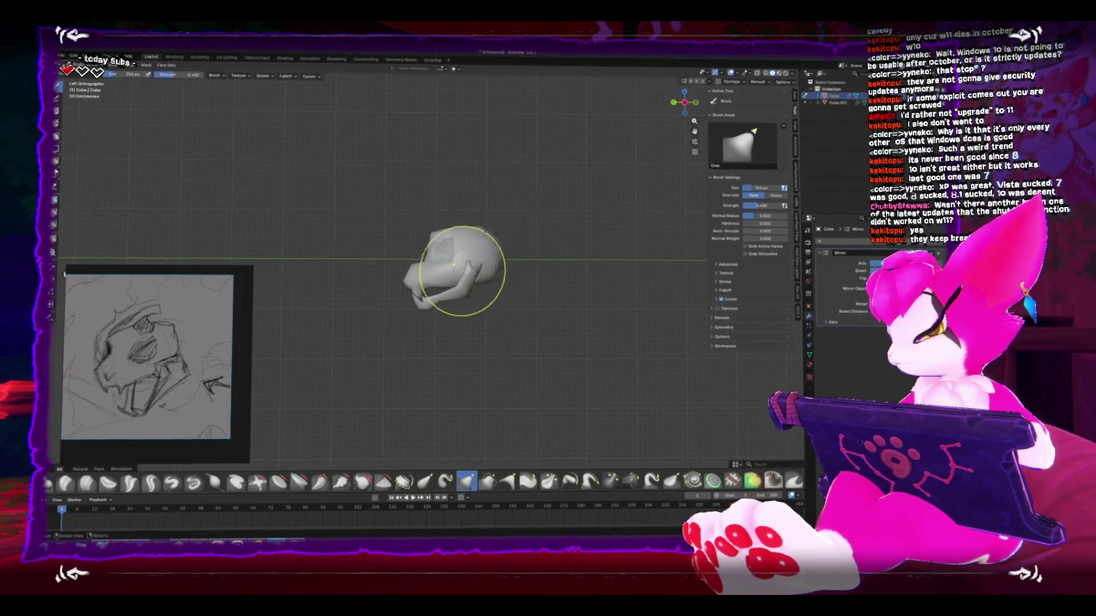
key("Tab")
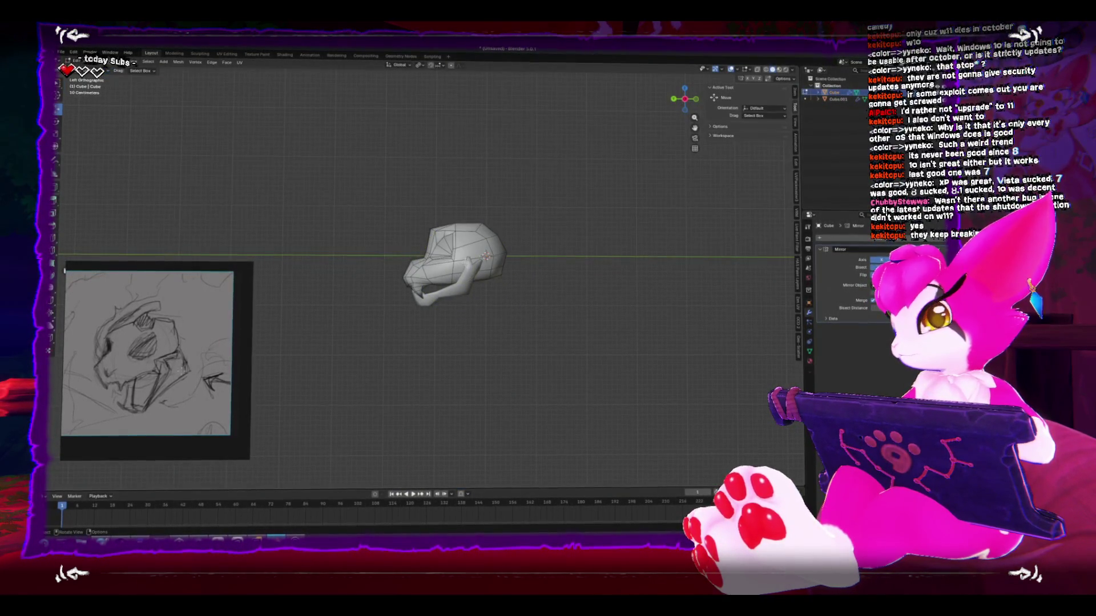
left_click_drag(384, 270, 489, 304)
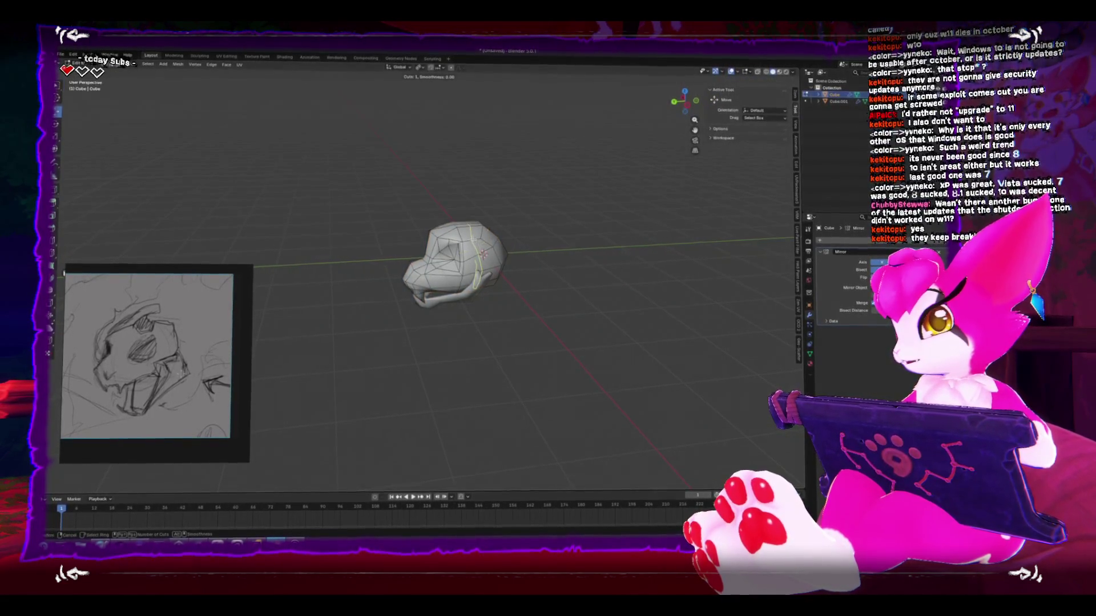
Step: Add an edge loop around the head, move the rear vertices, and enter Sculpt Mode
left_click(482, 254)
key("ctrl+KP_3")
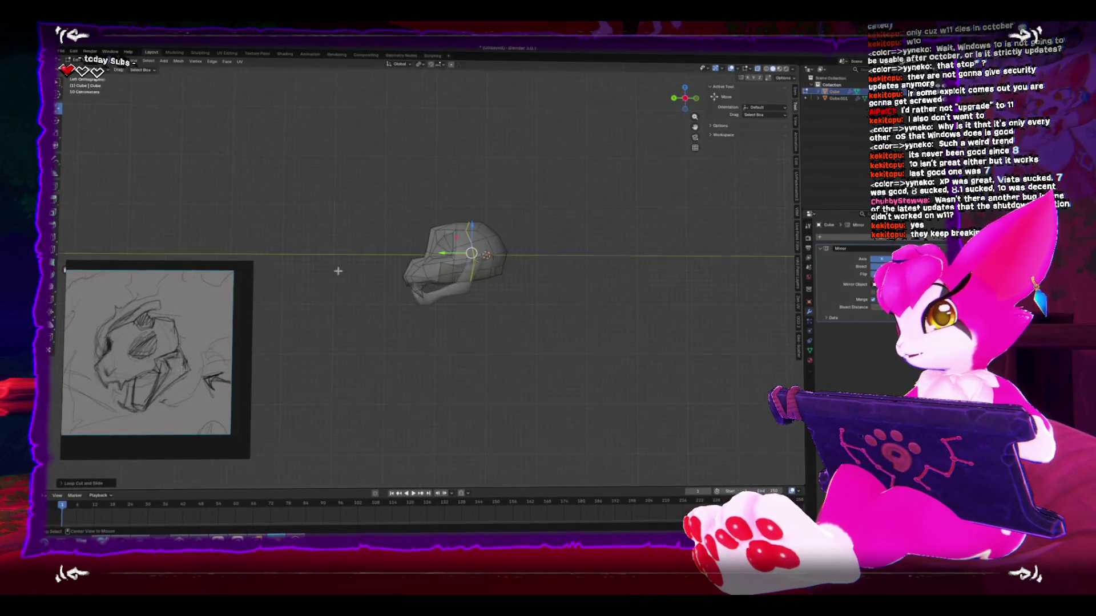
scroll(488, 272, "up", 3)
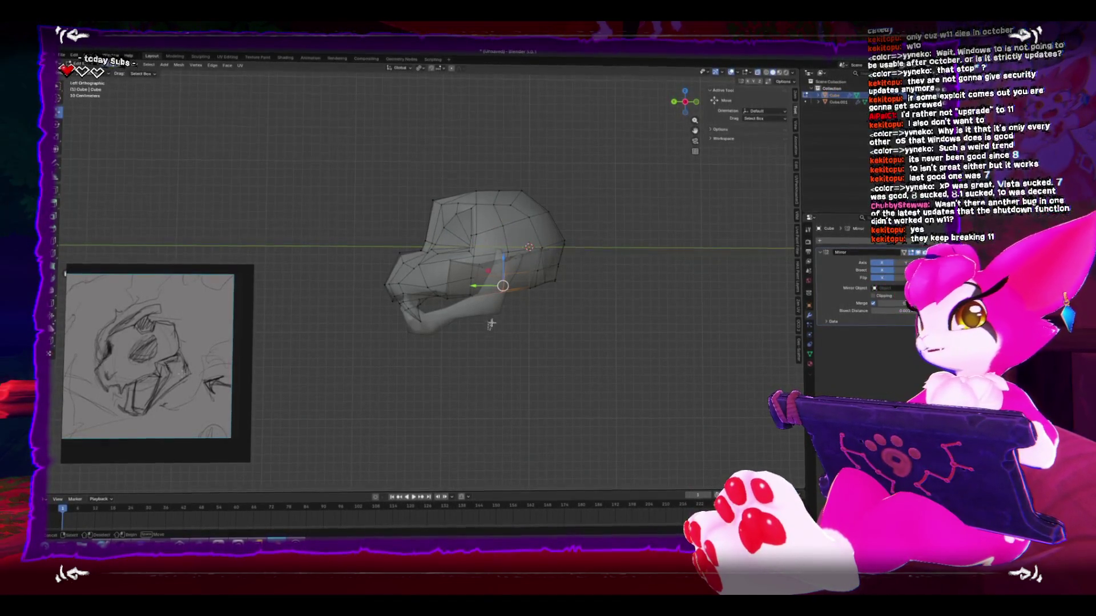
left_click(527, 319)
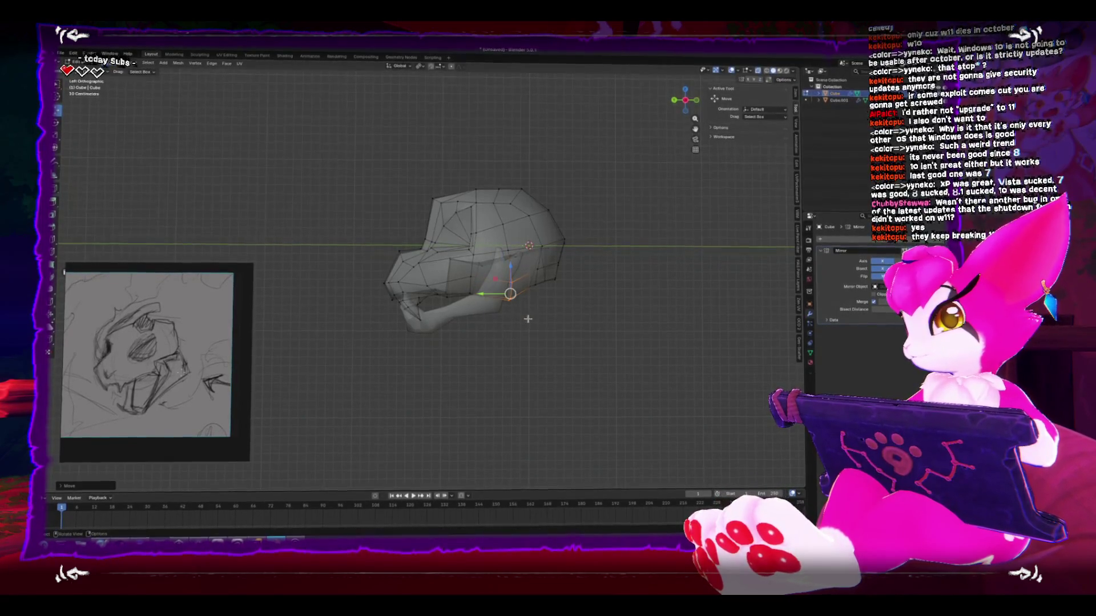
mouse_move(529, 251)
left_mouse_down()
mouse_move(567, 306)
mouse_move(583, 307)
left_mouse_up()
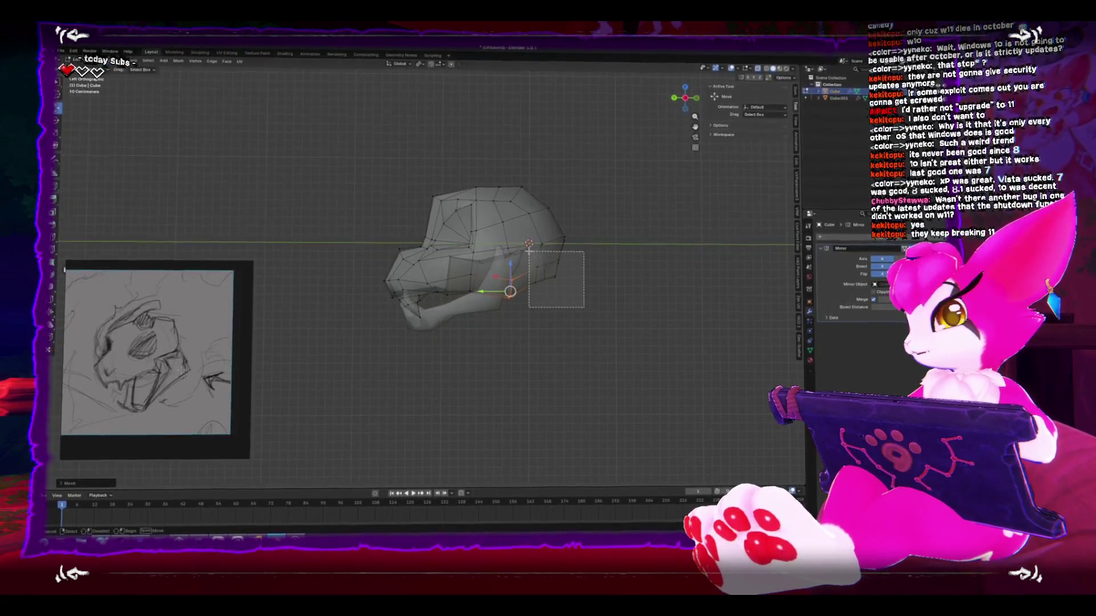
left_click(603, 301)
key("ctrl+Tab")
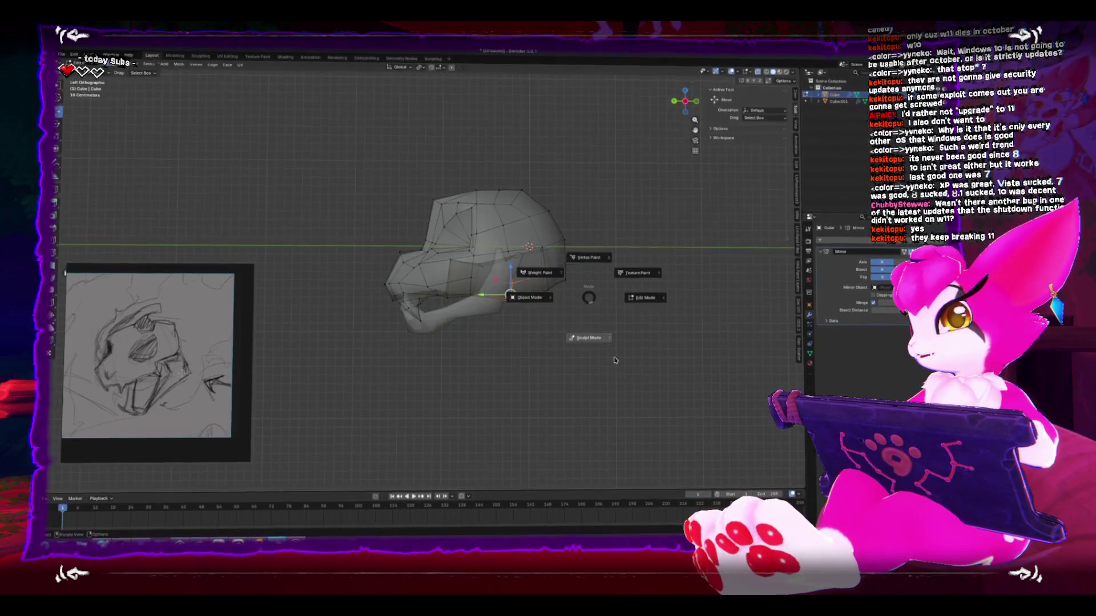
left_click(570, 340)
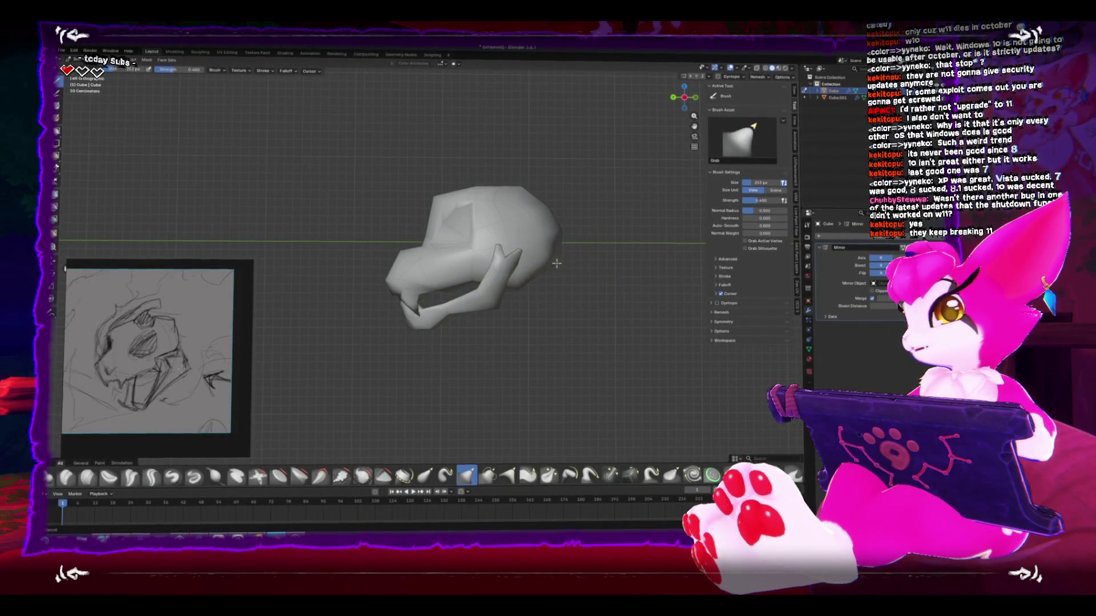
Step: Try different vertex selections on the skull's top in Edit Mode, deleting nothing, then return to Object Mode
left_click_drag(517, 281, 546, 294)
key("Tab")
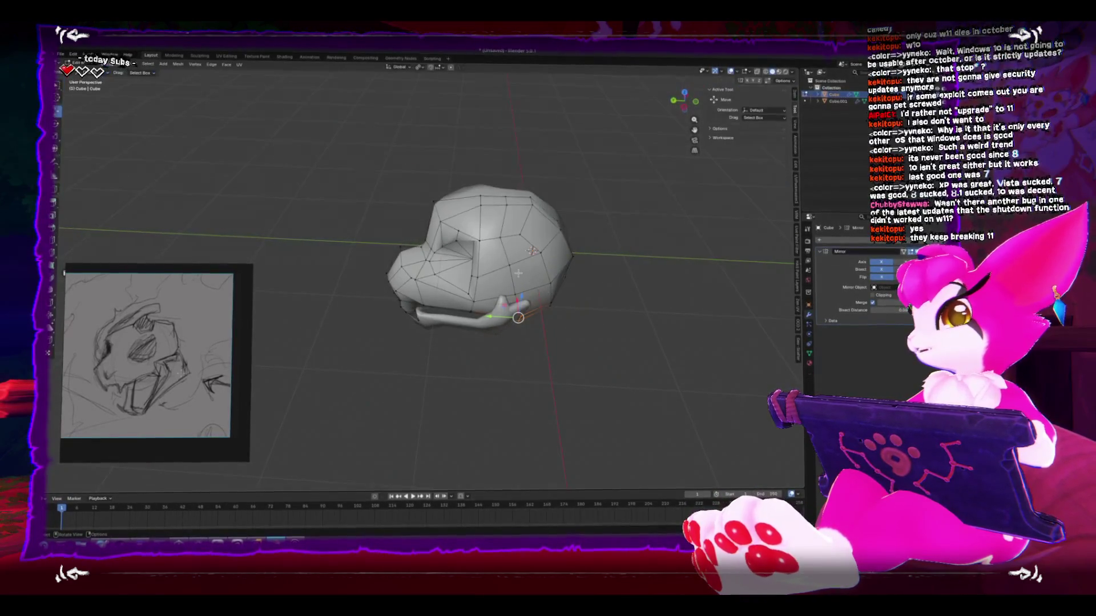
left_click(510, 226)
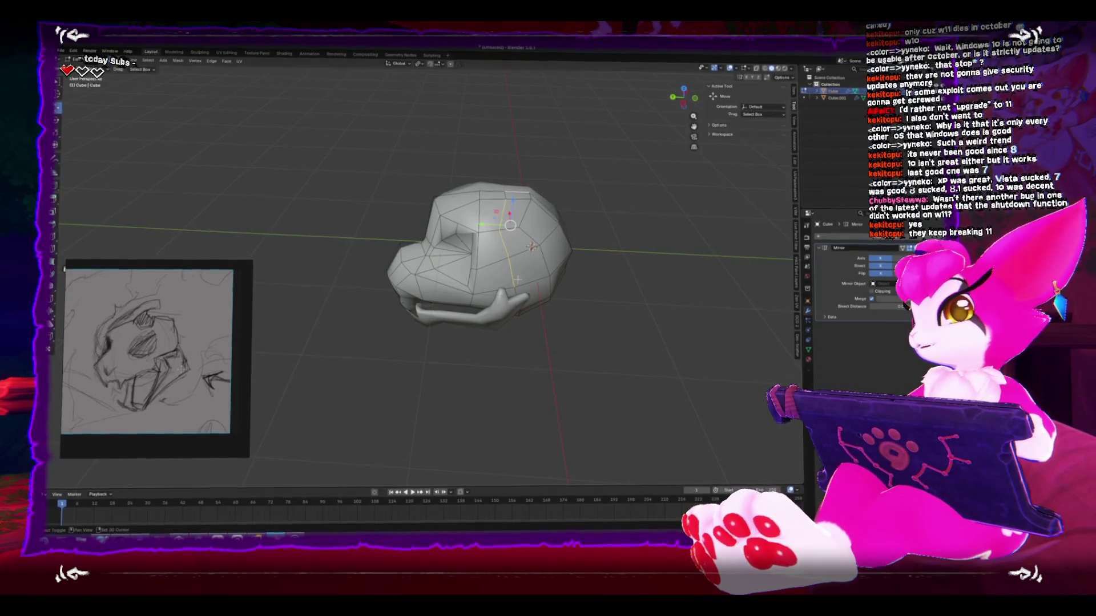
left_click(533, 283, "shift")
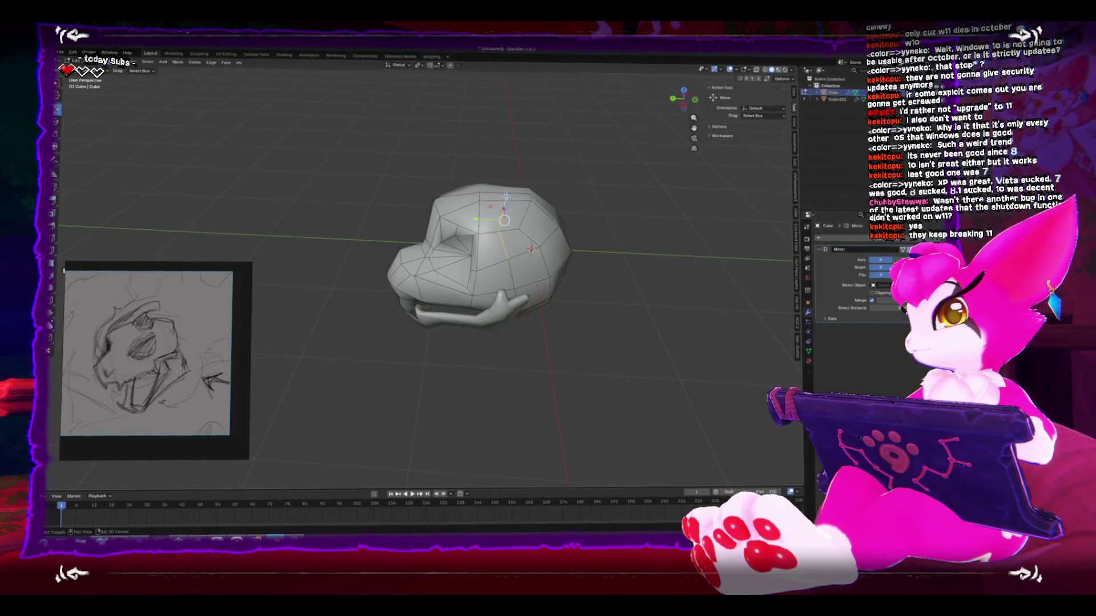
key("x")
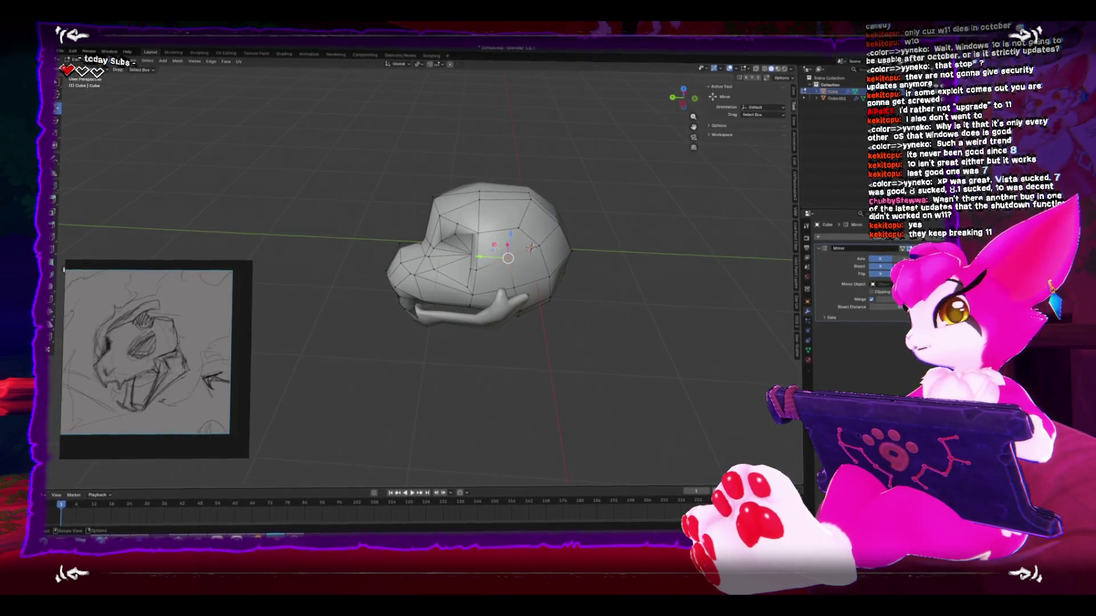
left_click(515, 233, "shift")
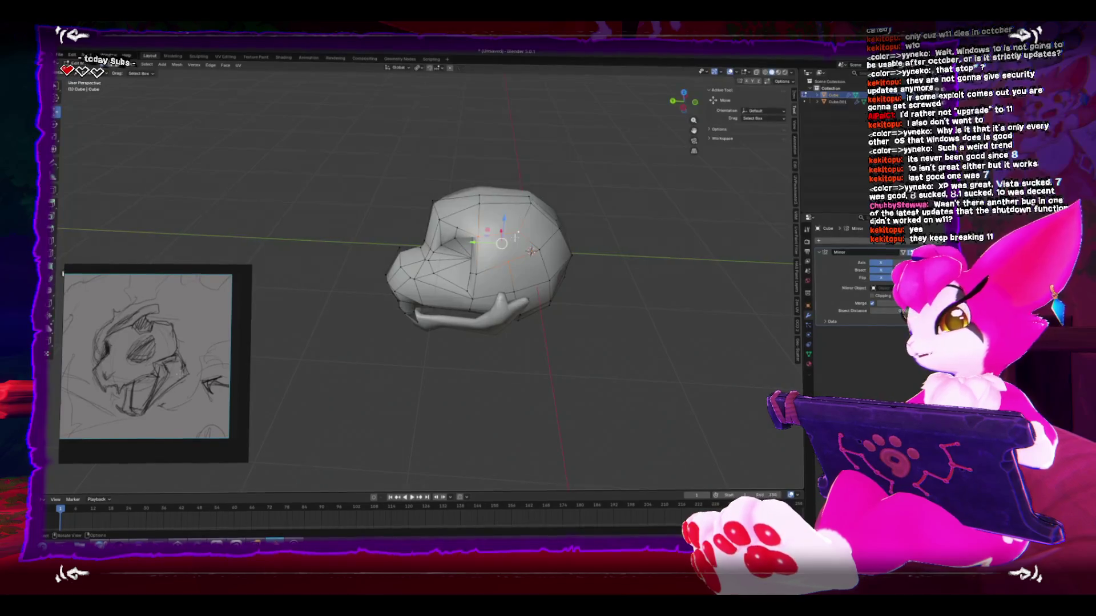
left_click_drag(532, 251, 559, 275)
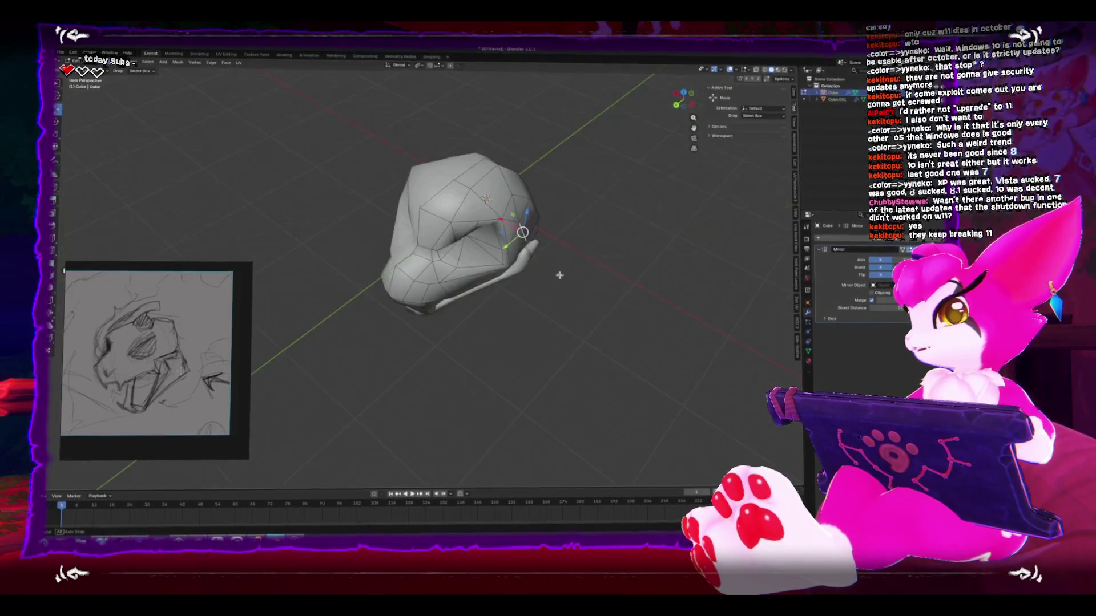
key("Tab")
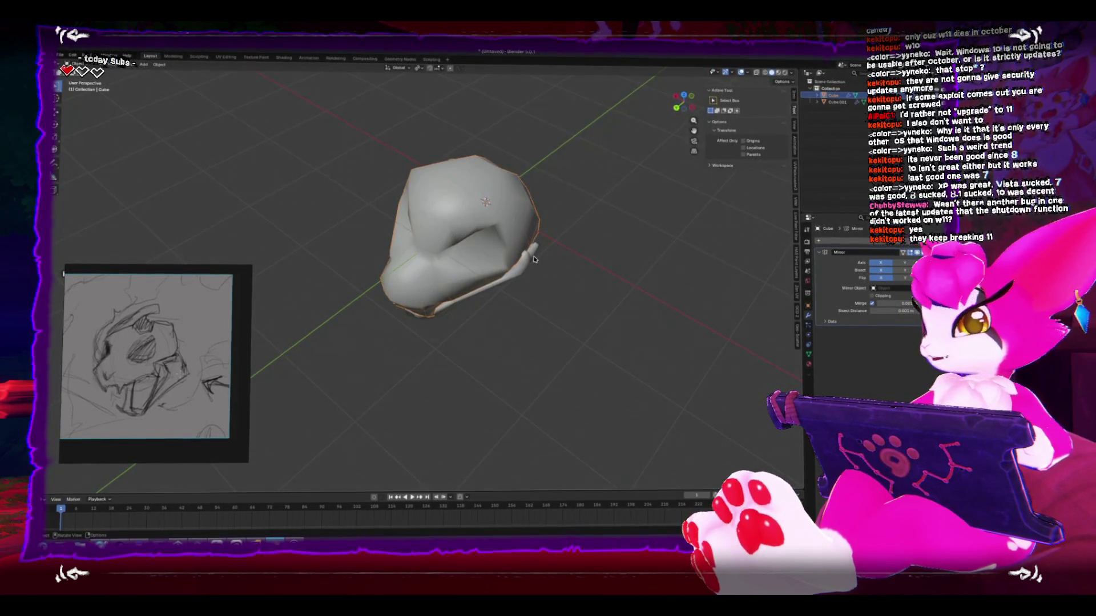
Step: Sculpt a crease into the skull's top, undo it, return to Object Mode, and launch Konsole
left_click_drag(525, 265, 514, 256)
key("ctrl+Tab")
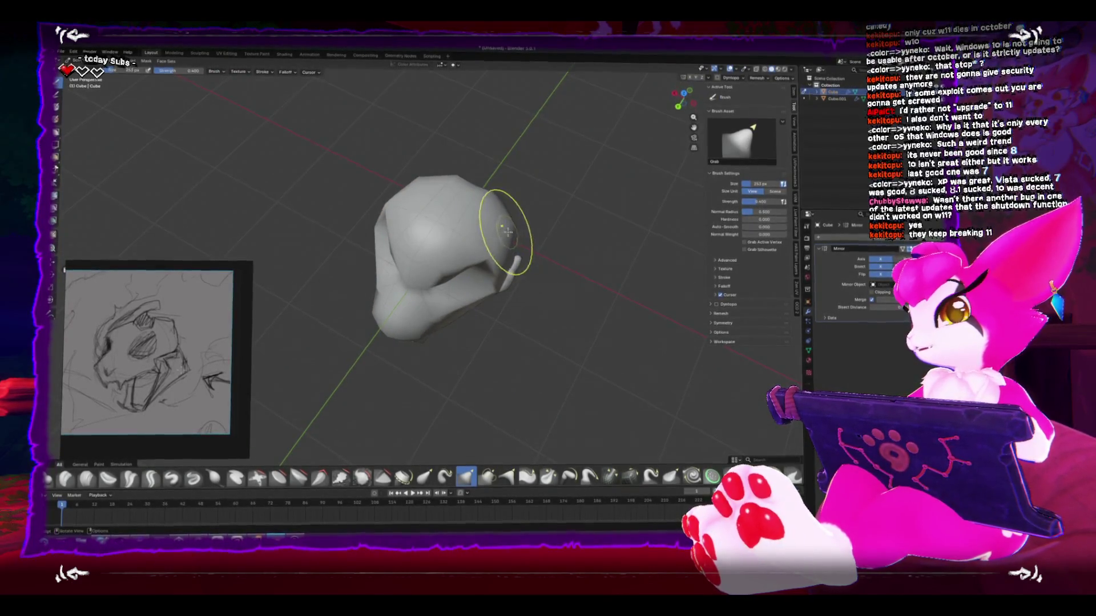
left_click_drag(452, 190, 502, 216)
key("ctrl+z")
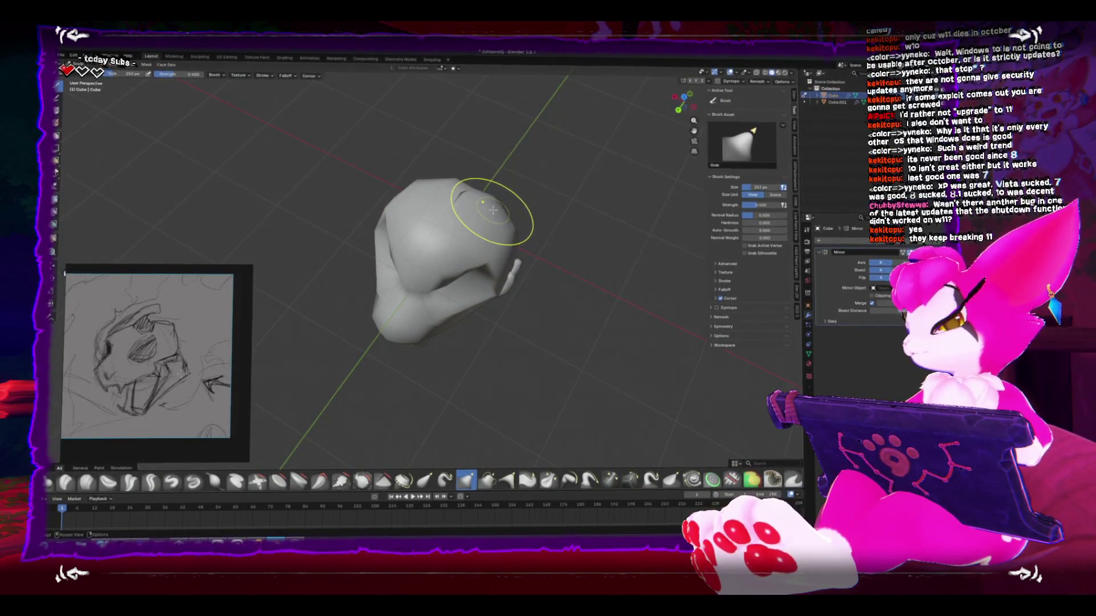
left_click_drag(484, 207, 620, 329)
key("ctrl+Tab")
key("ctrl+alt+t")
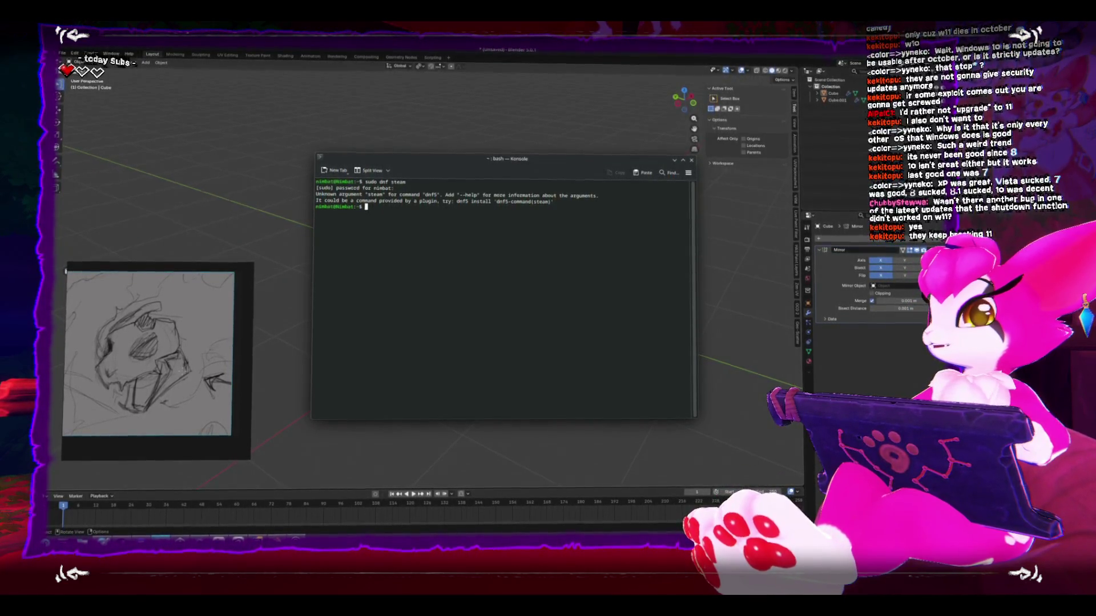
Step: Run 'sudo dnf install steam' to confirm Steam is already installed, then minimize Konsole
type("sudo dnf ")
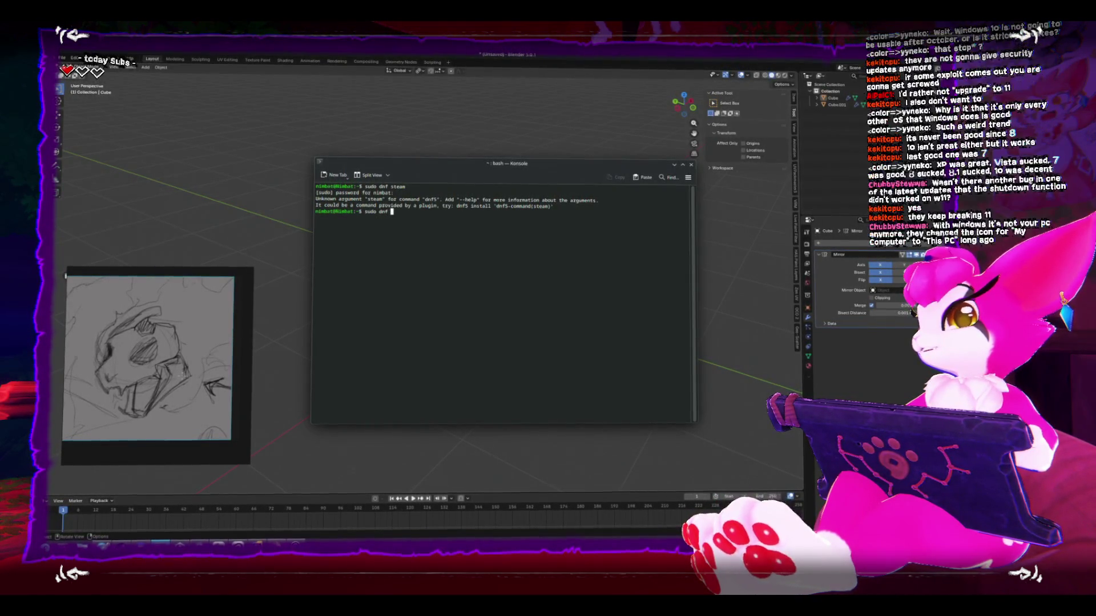
type("install steam")
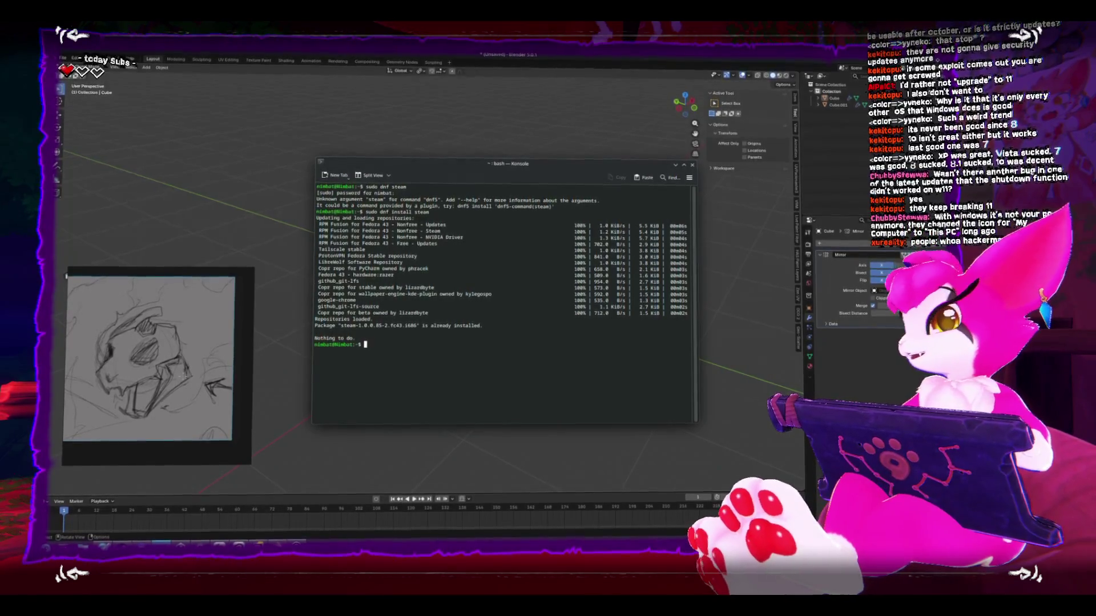
left_click(245, 199)
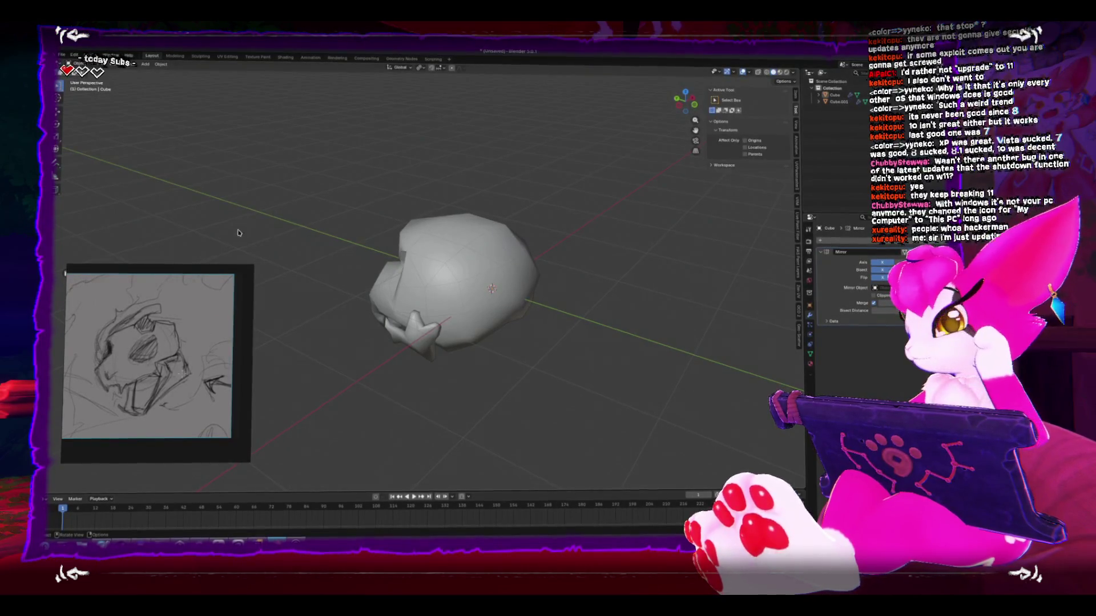
Step: Scale the selected tooth geometry, return to Object Mode, then bring the Konsole install output back
scroll(457, 297, "up", 3)
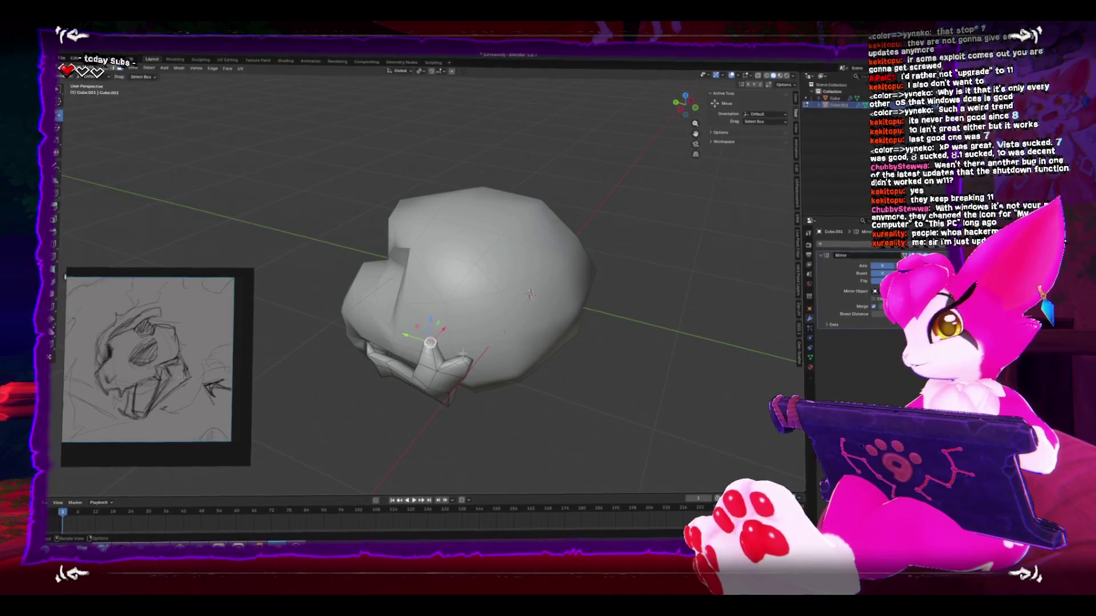
key("s")
left_click(507, 364)
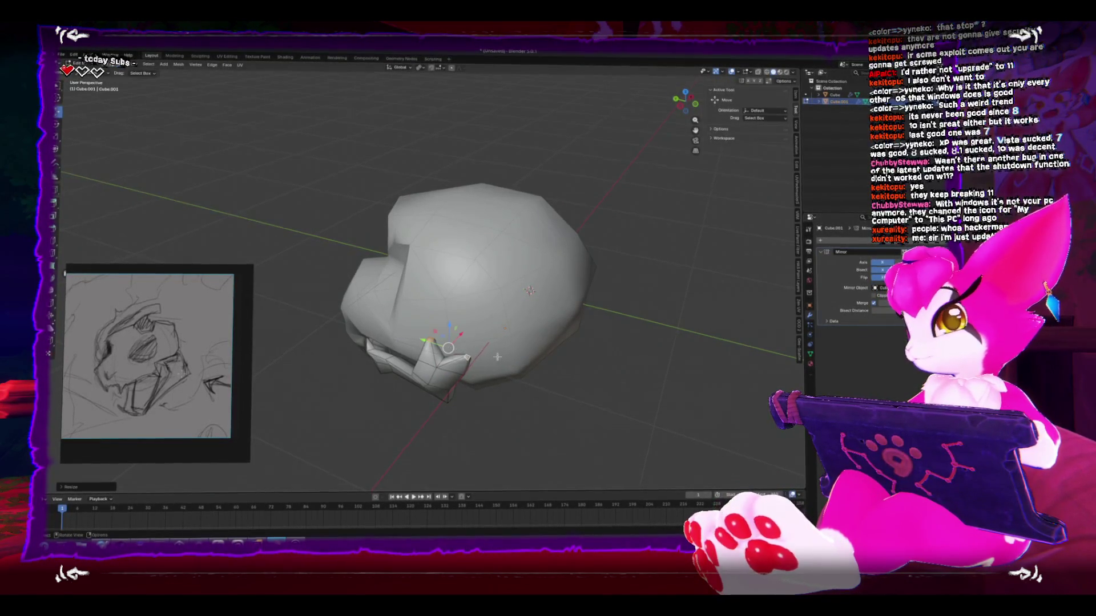
mouse_move(507, 363)
left_mouse_down()
mouse_move(403, 319)
mouse_move(424, 382)
left_mouse_up()
key("Tab")
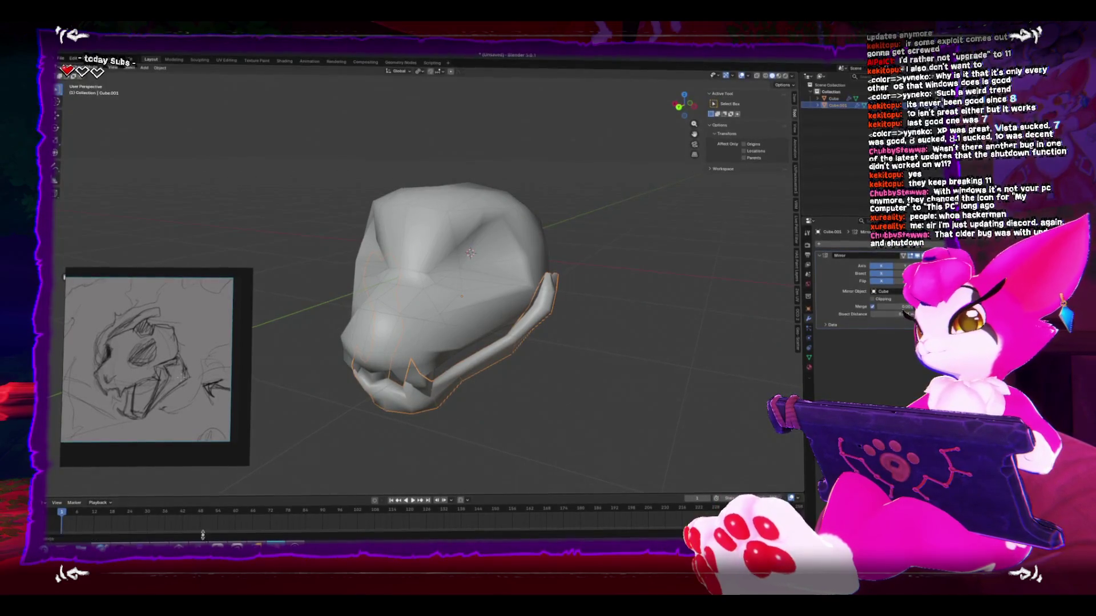
key("alt+Tab")
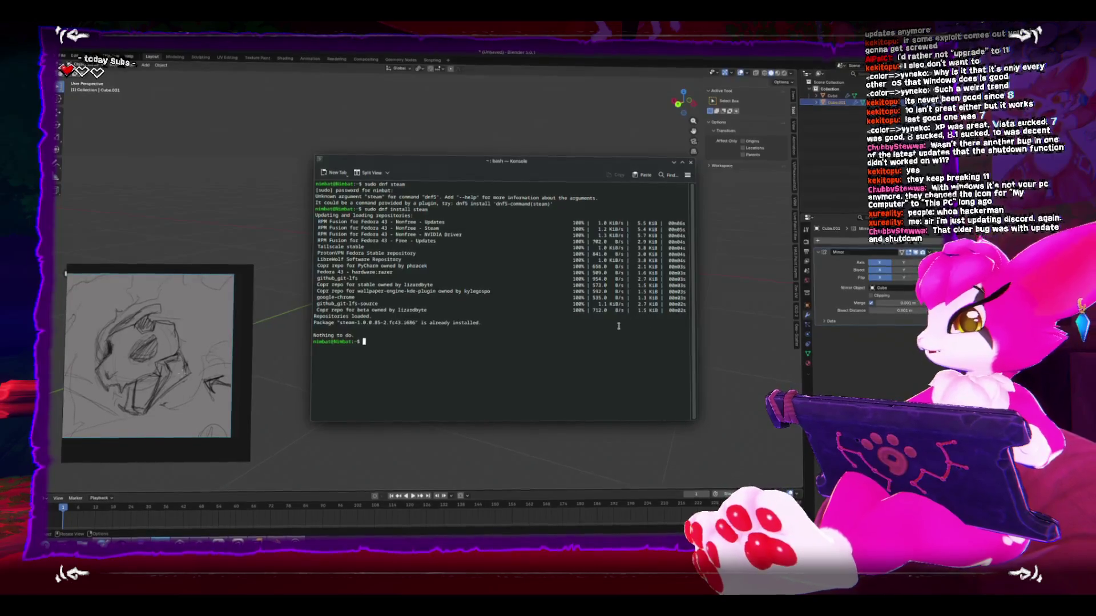
Step: Close Konsole, select the head, and give it a brief Sculpt Mode pass before returning to Object Mode
left_click(690, 165)
key("KP_3")
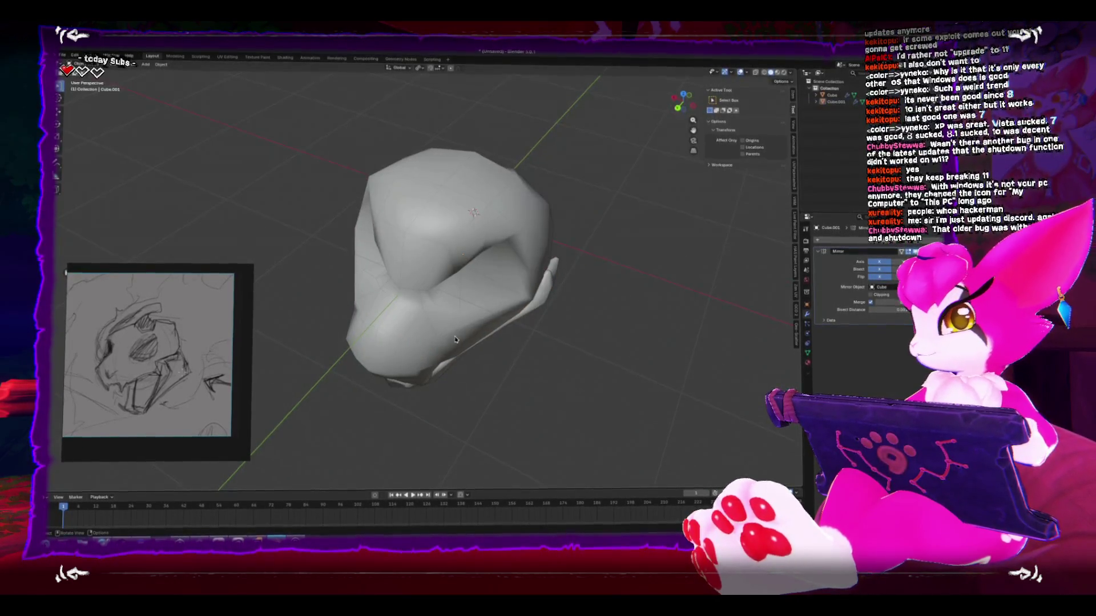
key("KP_1")
left_click(480, 343)
key("ctrl+Tab")
left_click(493, 385)
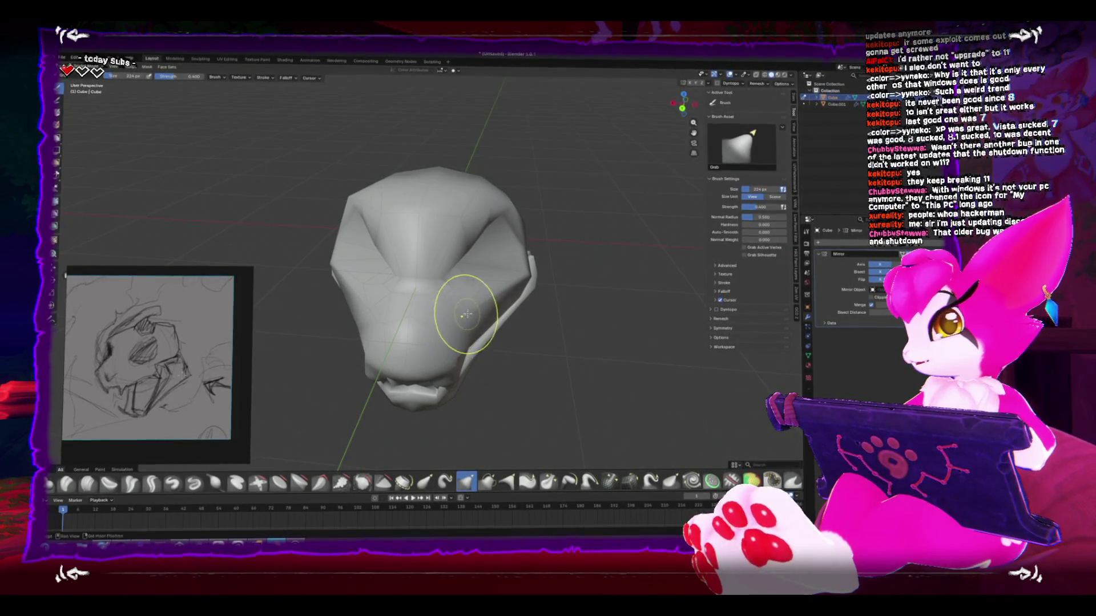
mouse_move(503, 317)
left_mouse_down()
mouse_move(447, 306)
mouse_move(457, 289)
mouse_move(523, 306)
mouse_move(533, 325)
mouse_move(514, 365)
left_mouse_up()
key("ctrl+Tab")
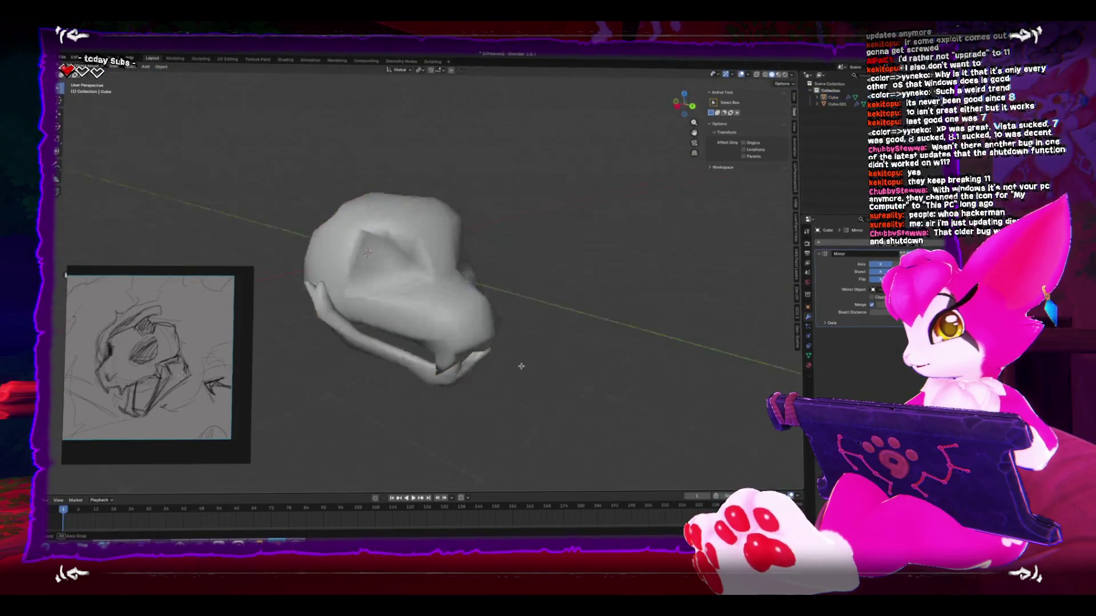
Step: Enter Edit Mode on the head mesh so its wireframe shows
scroll(480, 366, "down", 5)
mouse_move(445, 367)
left_mouse_down()
mouse_move(421, 362)
mouse_move(421, 348)
mouse_move(439, 360)
left_mouse_up()
scroll(420, 353, "up", 2)
key("Tab")
scroll(457, 331, "up", 3)
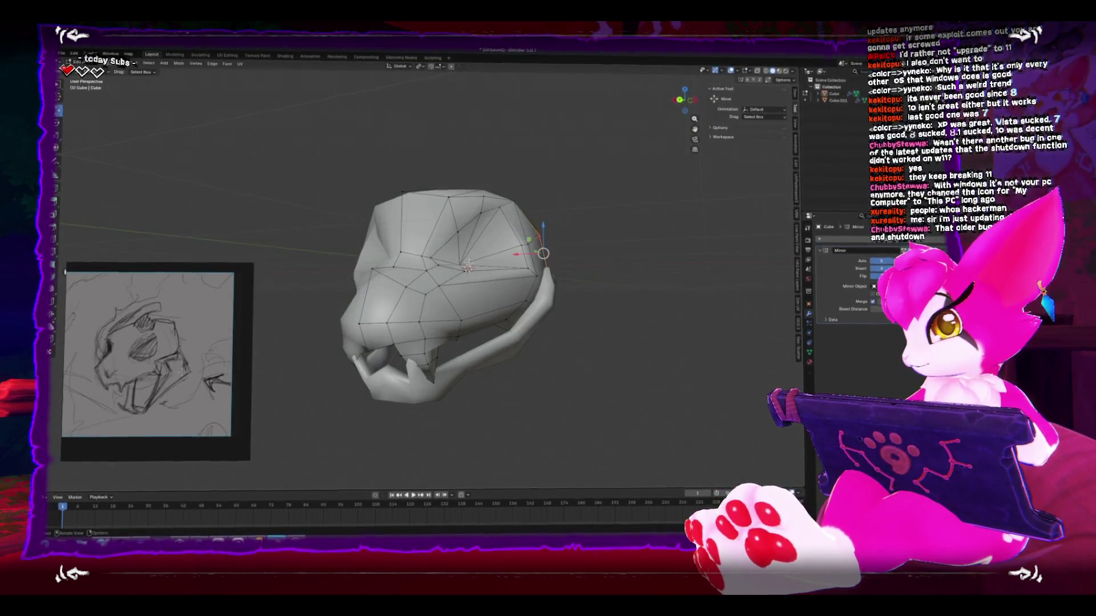
Step: Switch the head into a painting mode from the Ctrl+Tab pie menu
left_click(468, 267)
left_click_drag(468, 267, 466, 280)
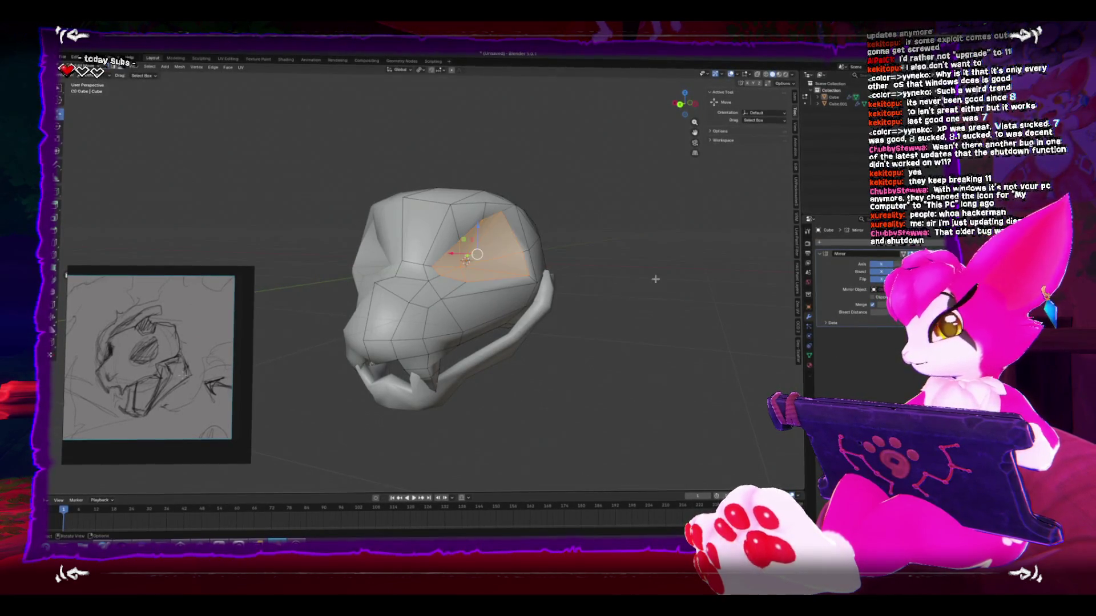
left_click_drag(678, 280, 382, 148)
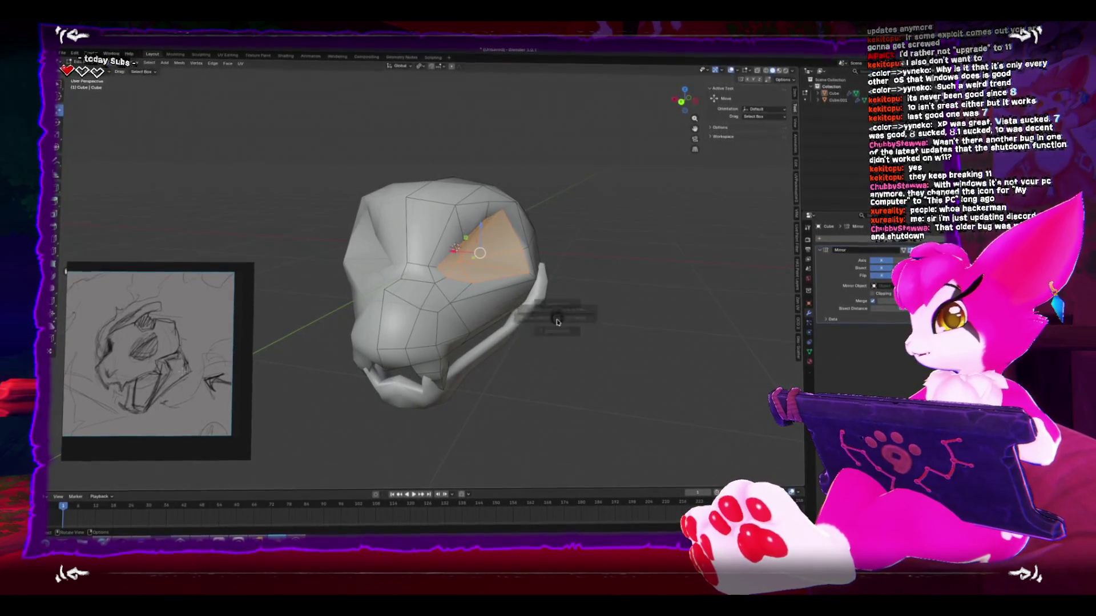
key("ctrl+Tab")
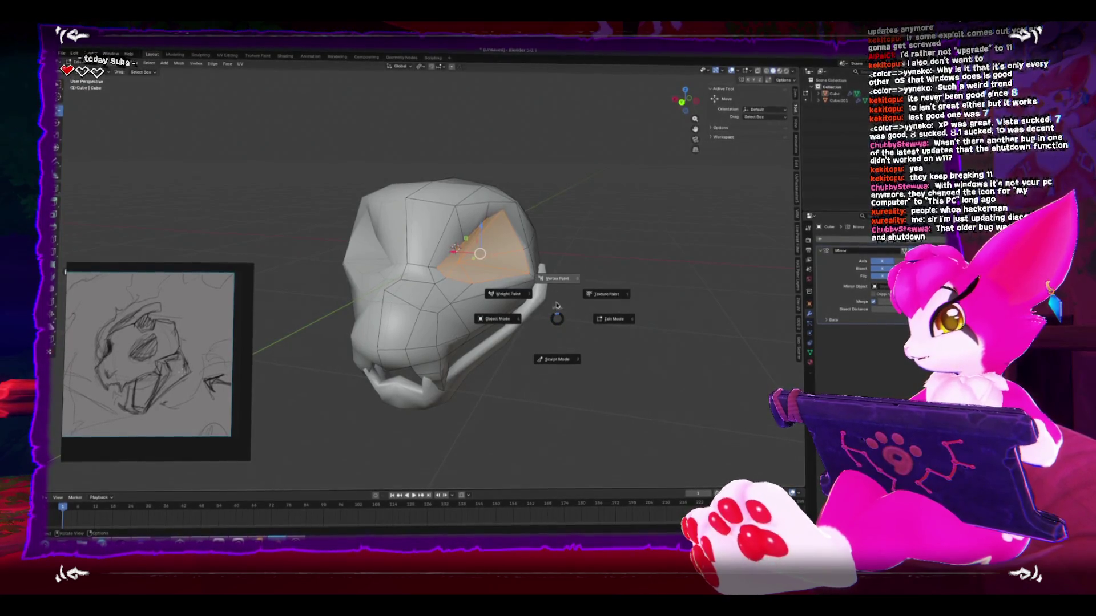
left_click(558, 279)
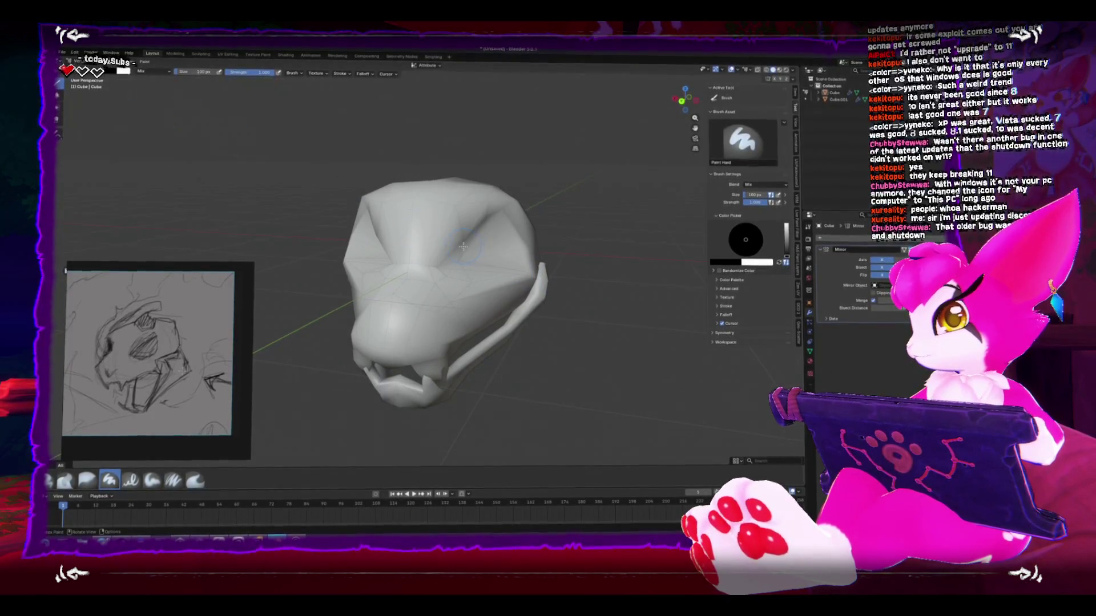
key("Tab")
key("Tab")
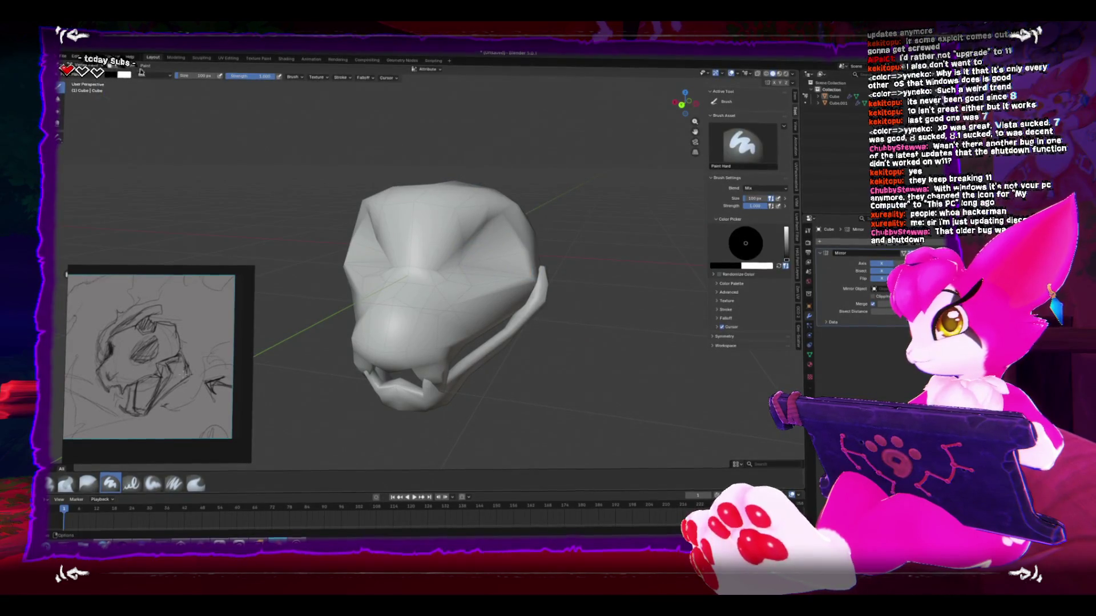
Step: Fill the whole head with white using Paint > Set Vertex Colors
left_click(144, 67)
left_click(156, 123)
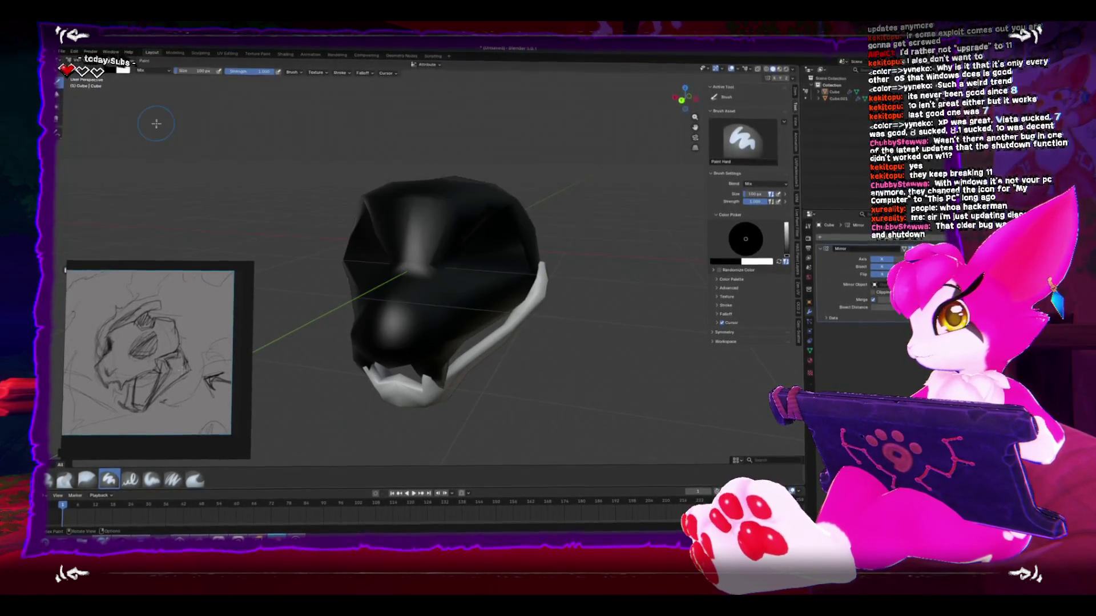
left_click(122, 71)
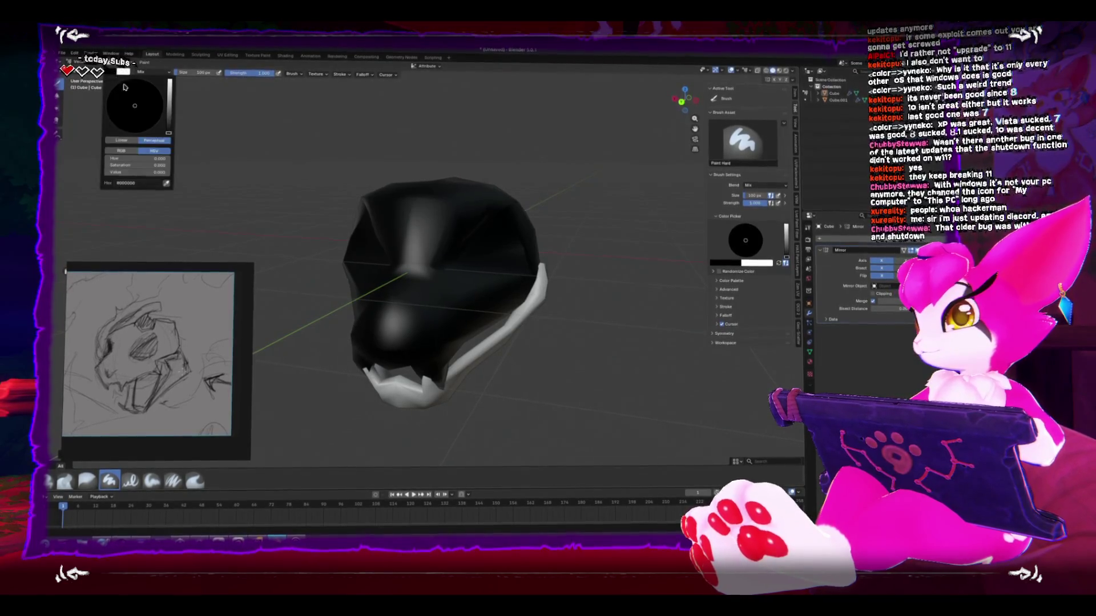
left_click(171, 84)
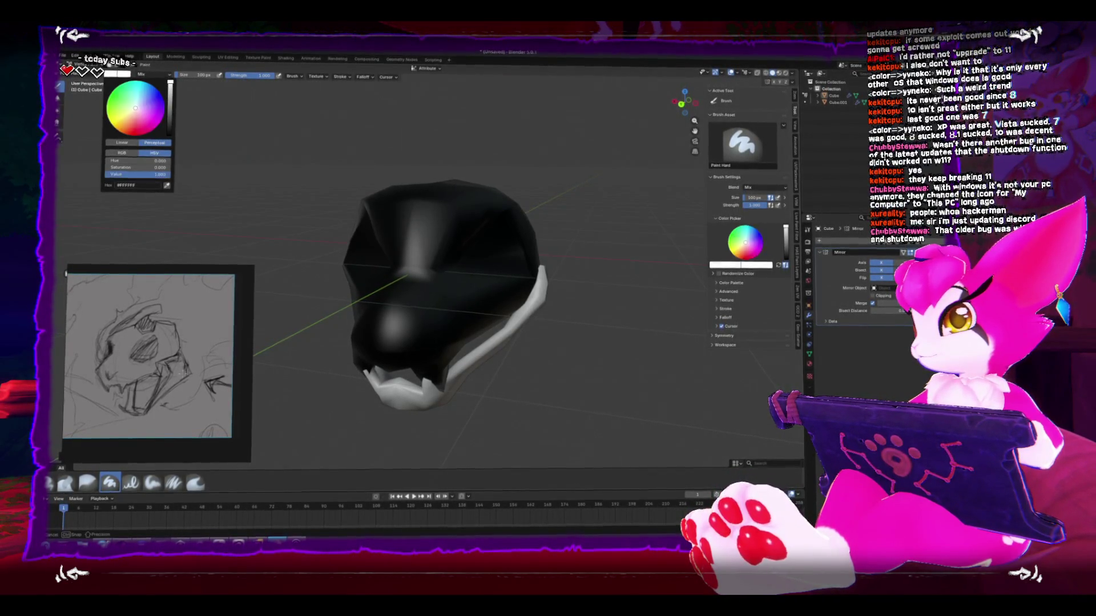
left_click(145, 66)
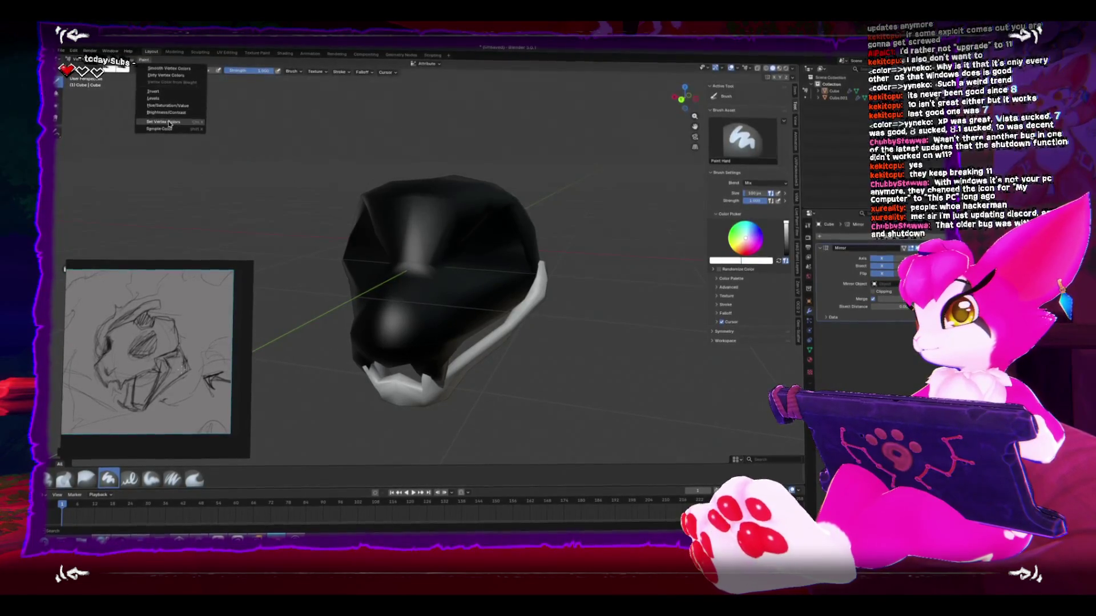
left_click(166, 123)
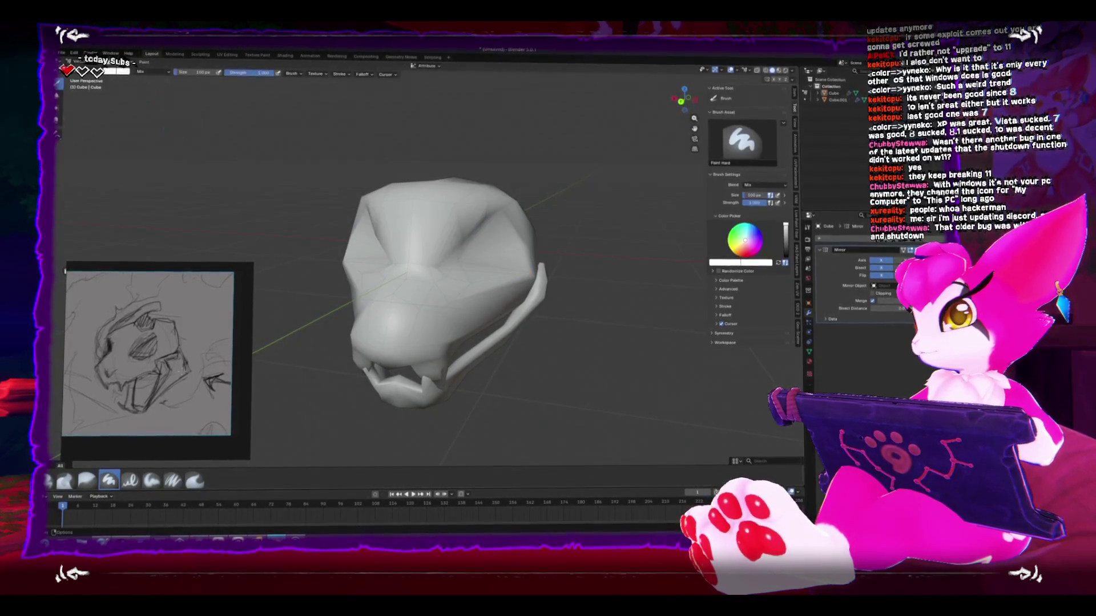
Step: Set the colour to black and fill the eye socket faces, then return to Vertex Paint
left_click(159, 67)
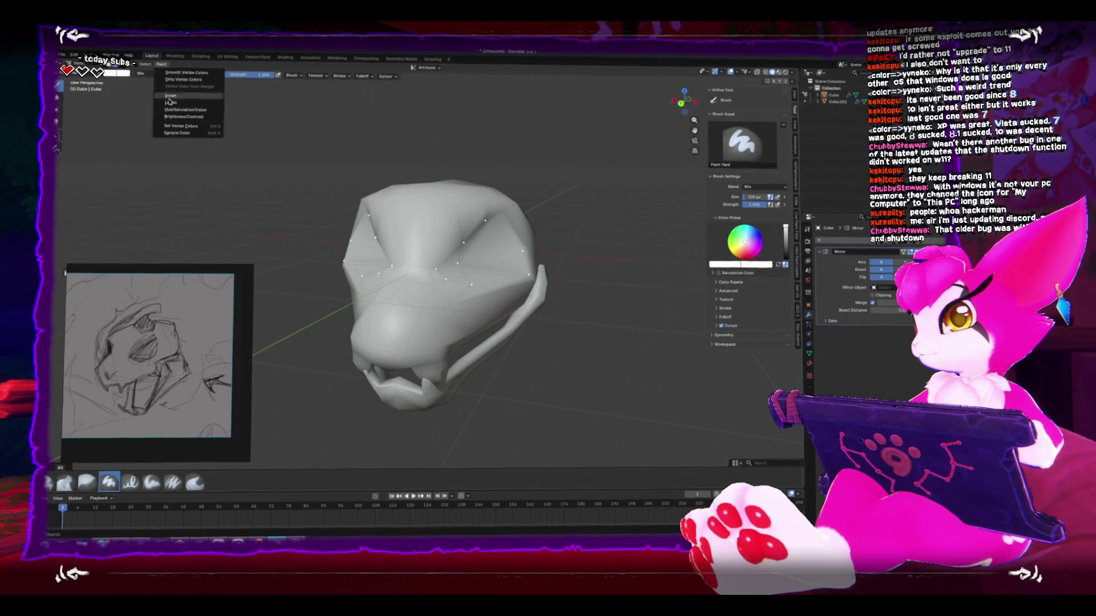
left_click(118, 73)
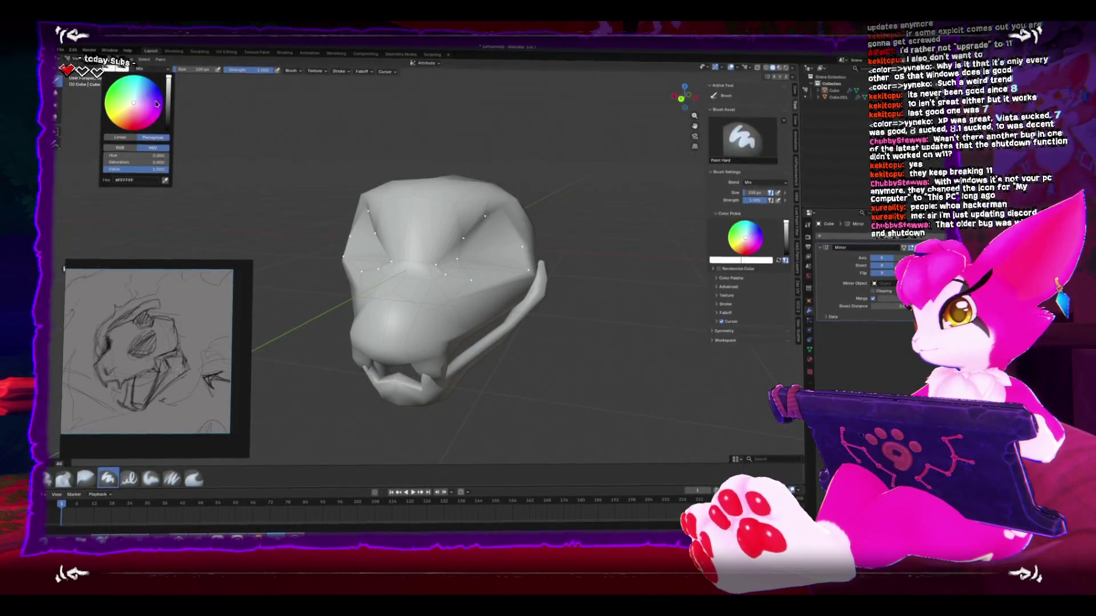
left_click_drag(168, 115, 169, 129)
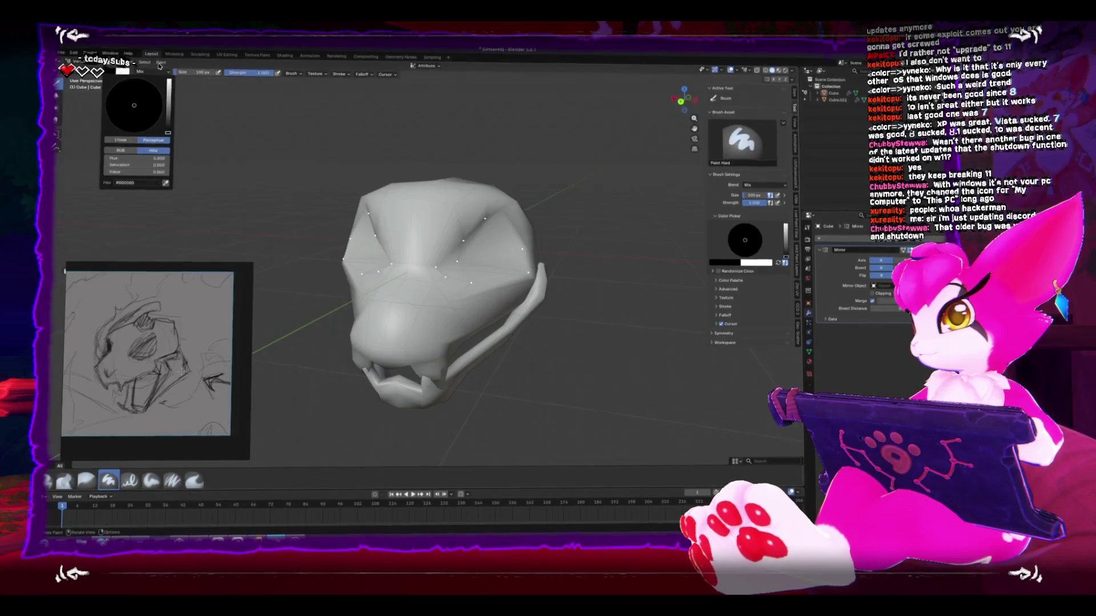
left_click(160, 64)
left_click(180, 125)
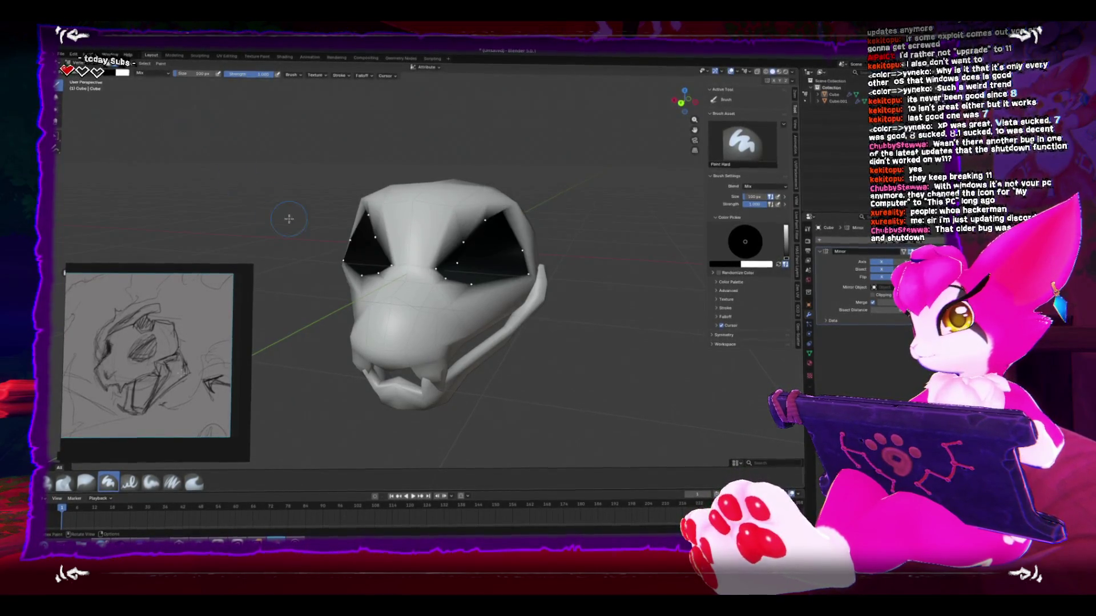
key("ctrl+Tab")
left_click_drag(206, 230, 317, 255)
key("ctrl+Tab")
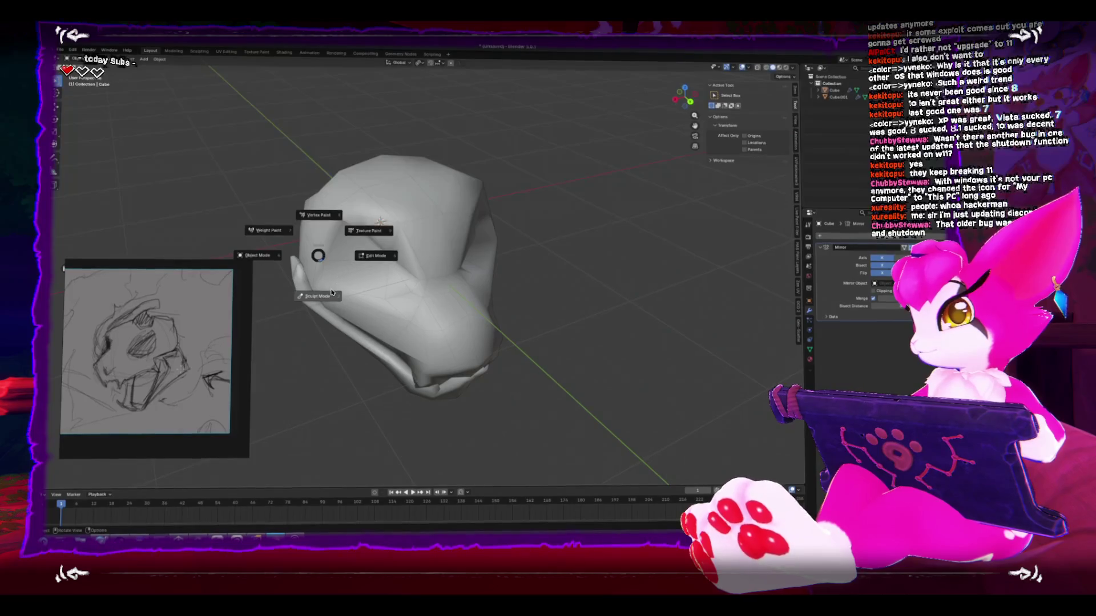
left_click(327, 214)
scroll(362, 244, "down", 3)
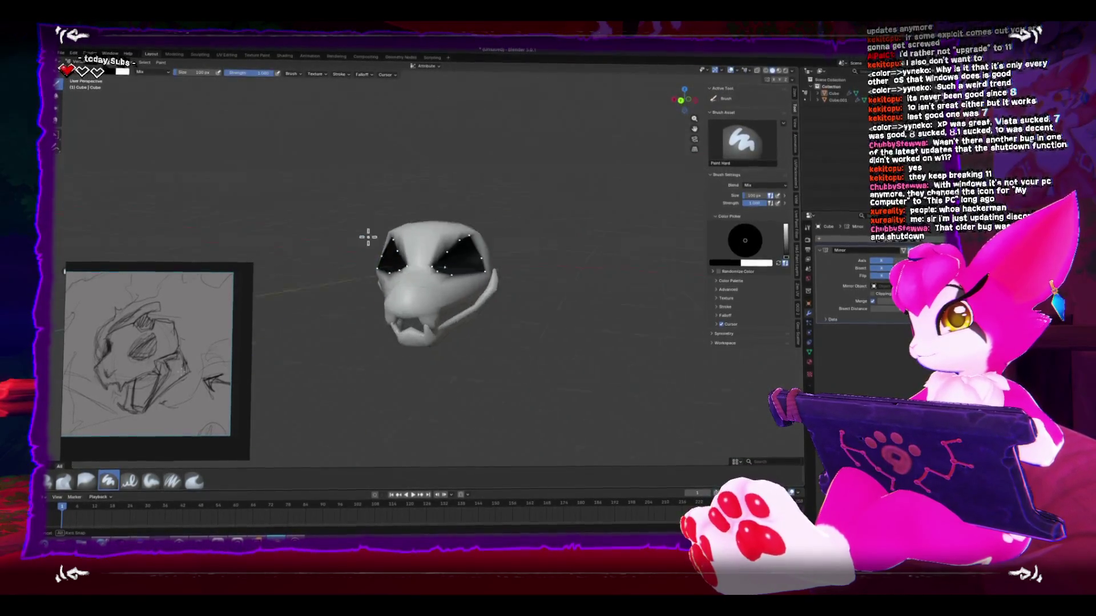
Step: In Object Mode, rotate the skull about -11° in Left Orthographic view
mouse_move(388, 205)
left_mouse_down()
mouse_move(489, 245)
mouse_move(350, 232)
mouse_move(352, 216)
mouse_move(391, 245)
mouse_move(416, 289)
mouse_move(471, 242)
mouse_move(392, 221)
mouse_move(371, 245)
mouse_move(457, 299)
mouse_move(528, 316)
mouse_move(577, 252)
mouse_move(525, 311)
mouse_move(547, 320)
left_mouse_up()
key("ctrl+Tab")
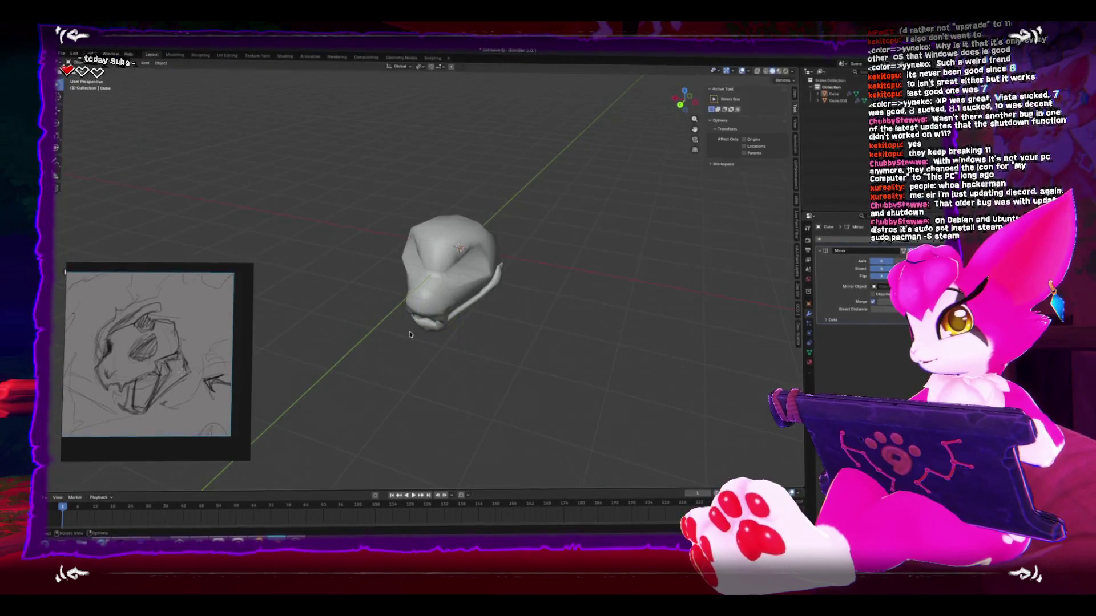
scroll(571, 325, "down", 5)
key("ctrl+KP_3")
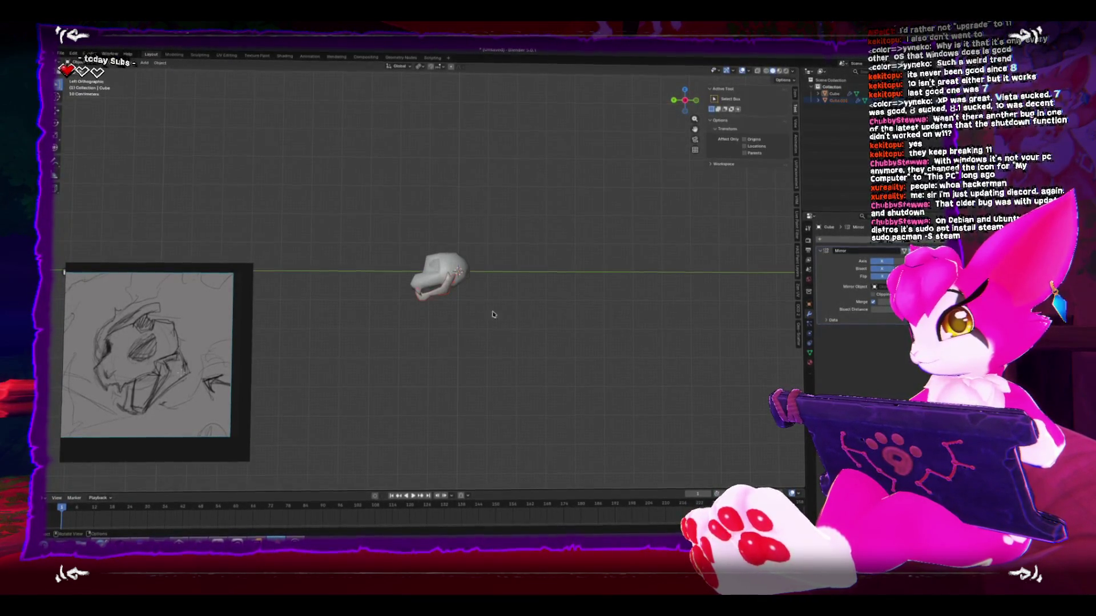
key("r")
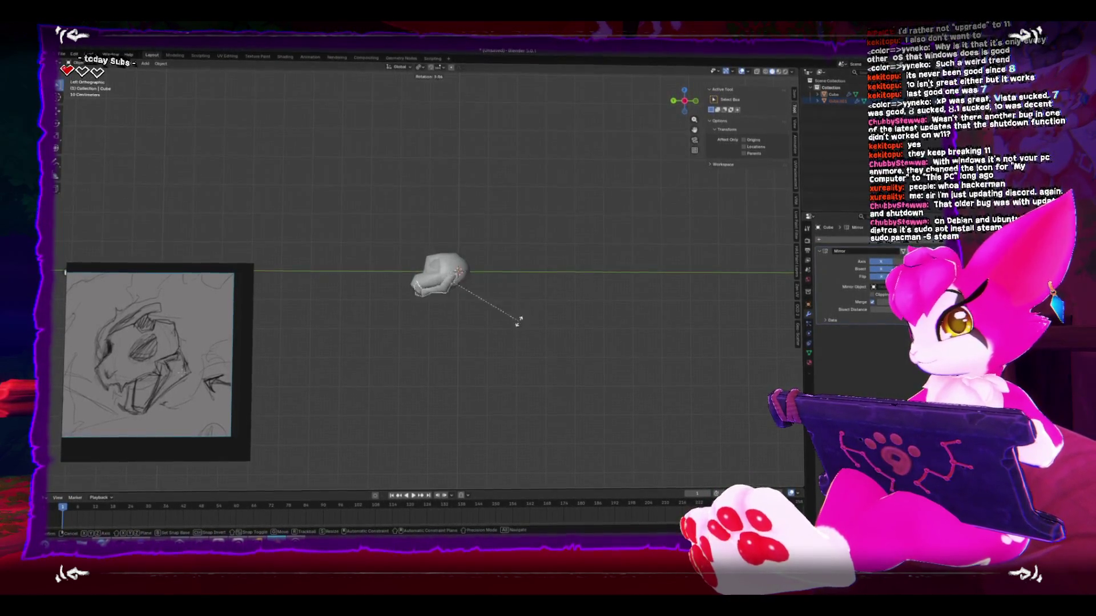
left_click(521, 277)
mouse_move(521, 277)
left_mouse_down()
mouse_move(551, 330)
mouse_move(564, 320)
left_mouse_up()
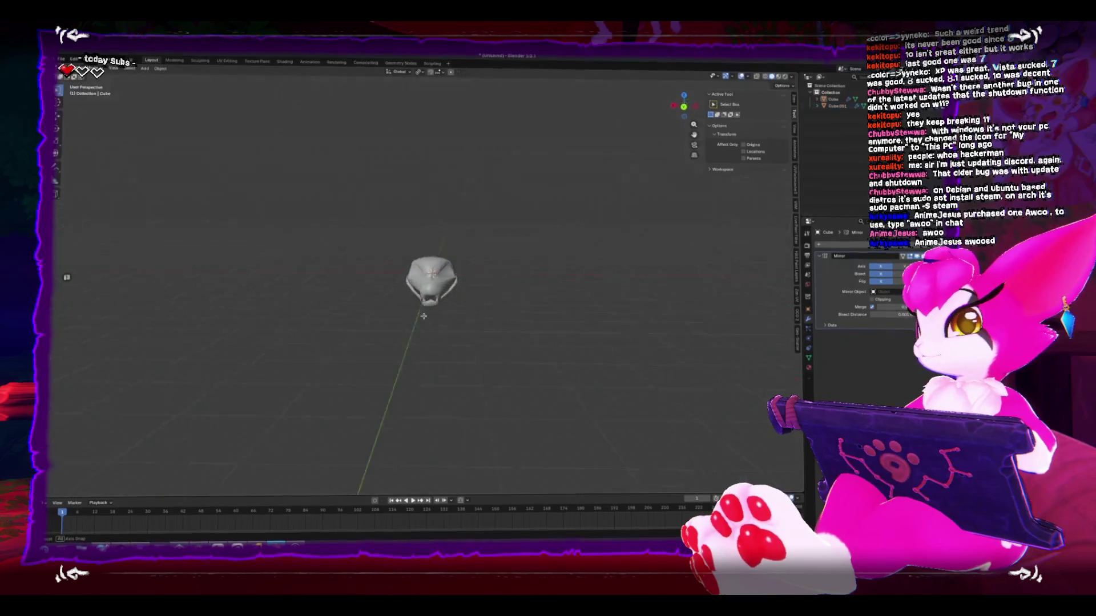
Step: Pull the head's surface with a Grab-brush stroke in Sculpt Mode, then go back to Object Mode
scroll(456, 343, "up", 5)
mouse_move(580, 304)
left_mouse_down()
mouse_move(619, 296)
mouse_move(526, 269)
mouse_move(465, 286)
mouse_move(438, 328)
mouse_move(350, 227)
left_mouse_up()
key("Tab")
scroll(478, 266, "up", 3)
key("Tab")
scroll(437, 328, "down", 5)
left_click_drag(575, 400, 514, 354)
key("ctrl+Tab")
left_click(511, 340)
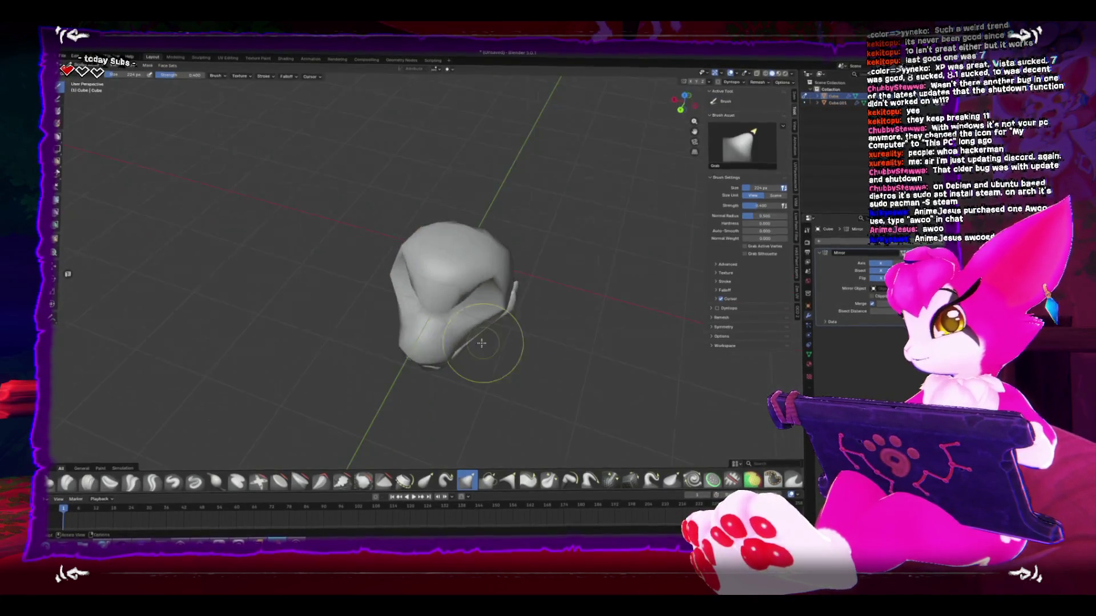
scroll(479, 334, "up", 2)
mouse_move(476, 328)
left_mouse_down()
mouse_move(465, 294)
mouse_move(414, 309)
mouse_move(485, 291)
mouse_move(457, 301)
mouse_move(421, 283)
mouse_move(451, 296)
left_mouse_up()
key("ctrl+Tab")
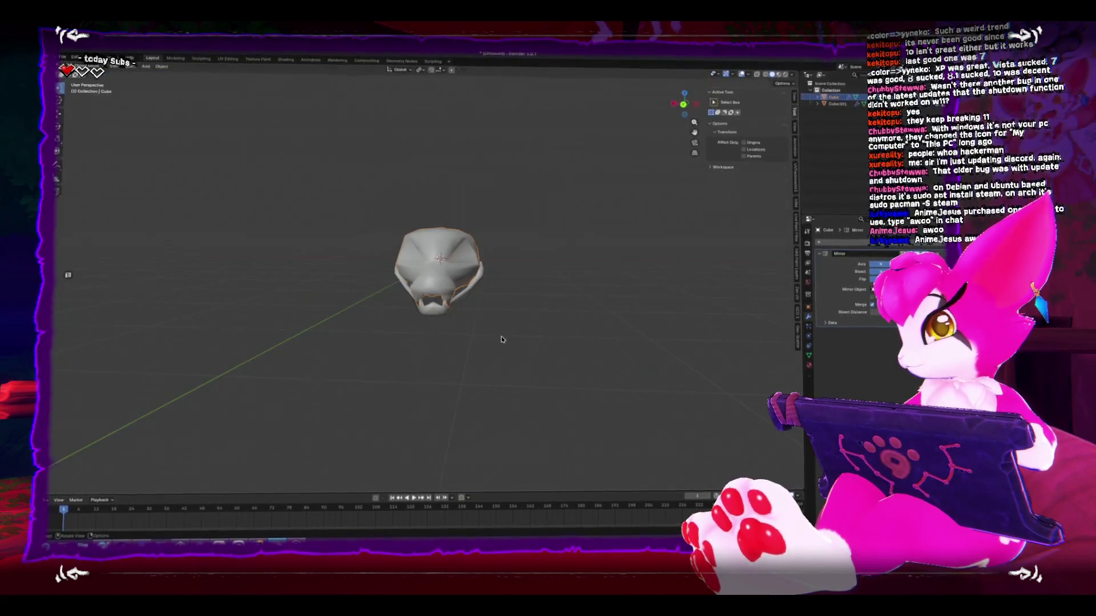
Step: Select the jaw and move it slightly higher
mouse_move(502, 339)
left_mouse_down()
mouse_move(423, 325)
mouse_move(457, 359)
mouse_move(559, 358)
mouse_move(599, 274)
mouse_move(636, 347)
mouse_move(493, 374)
mouse_move(445, 342)
left_mouse_up()
scroll(445, 320, "down", 5)
left_click(445, 292)
middle_click(446, 293, "alt")
scroll(445, 292, "up", 3)
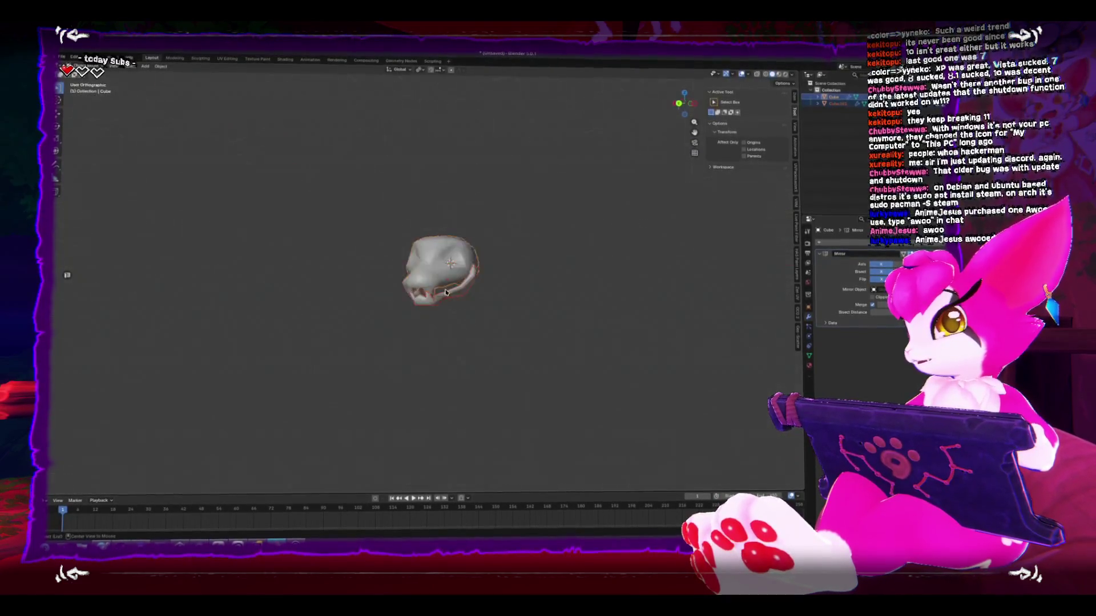
left_click_drag(446, 293, 422, 313)
left_click(441, 336)
key("g")
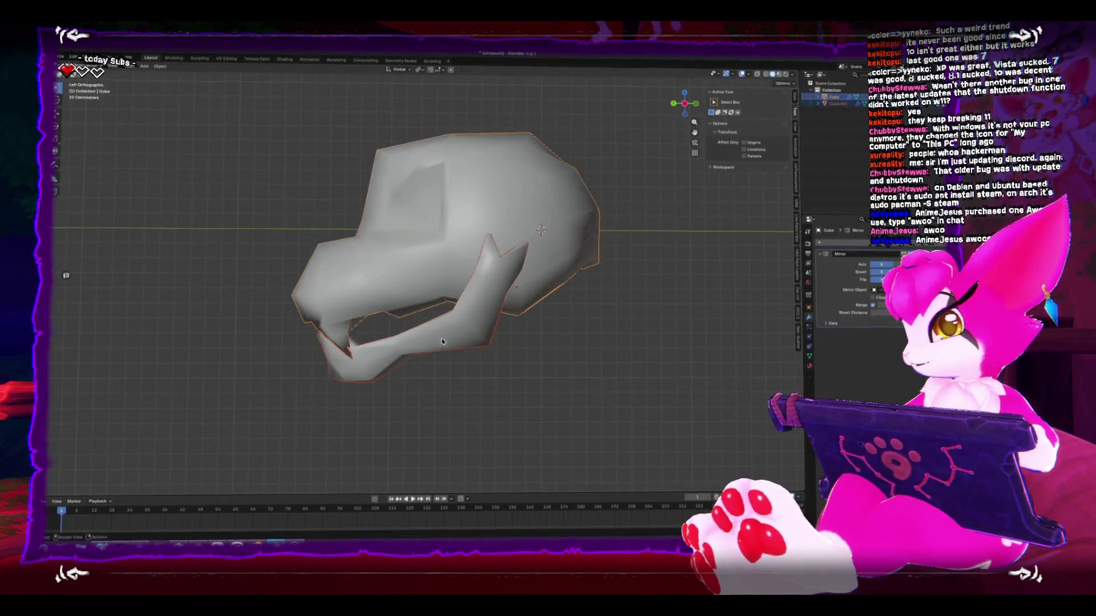
left_click(512, 372)
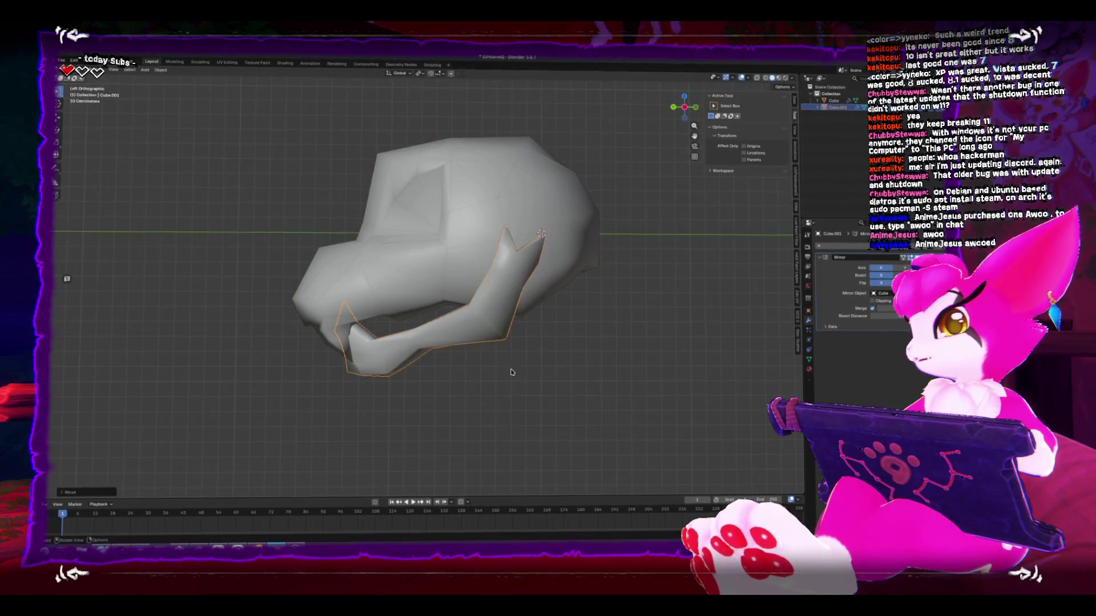
Step: Rotate the skull piece in the side view
mouse_move(533, 395)
left_mouse_down()
mouse_move(534, 420)
mouse_move(545, 412)
mouse_move(512, 430)
mouse_move(497, 420)
mouse_move(507, 396)
mouse_move(536, 408)
mouse_move(421, 360)
mouse_move(567, 362)
mouse_move(122, 350)
mouse_move(495, 233)
left_mouse_up()
key("r")
left_click(488, 237)
key("r")
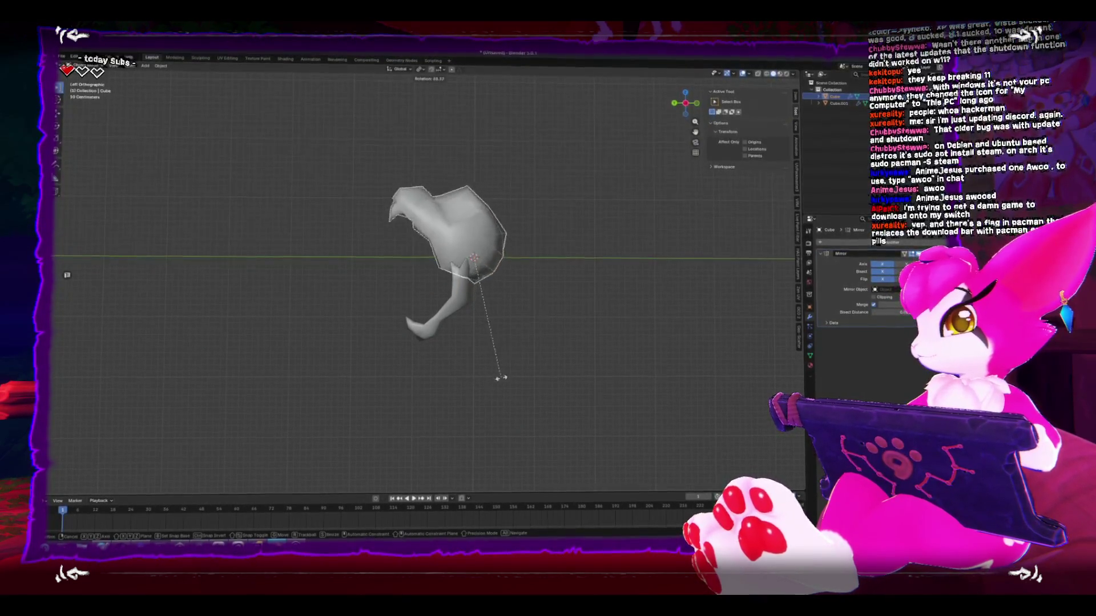
left_click(528, 343)
Step: Add a UV Sphere, shrink it, and place it inside the skull
key("shift+a")
mouse_move(502, 335)
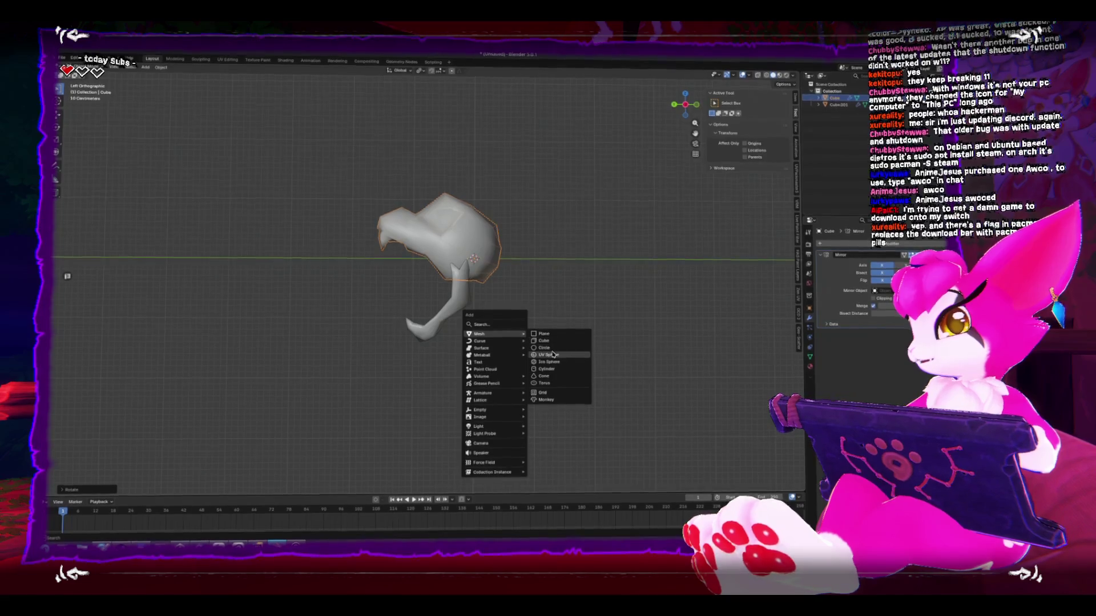
left_click(549, 356)
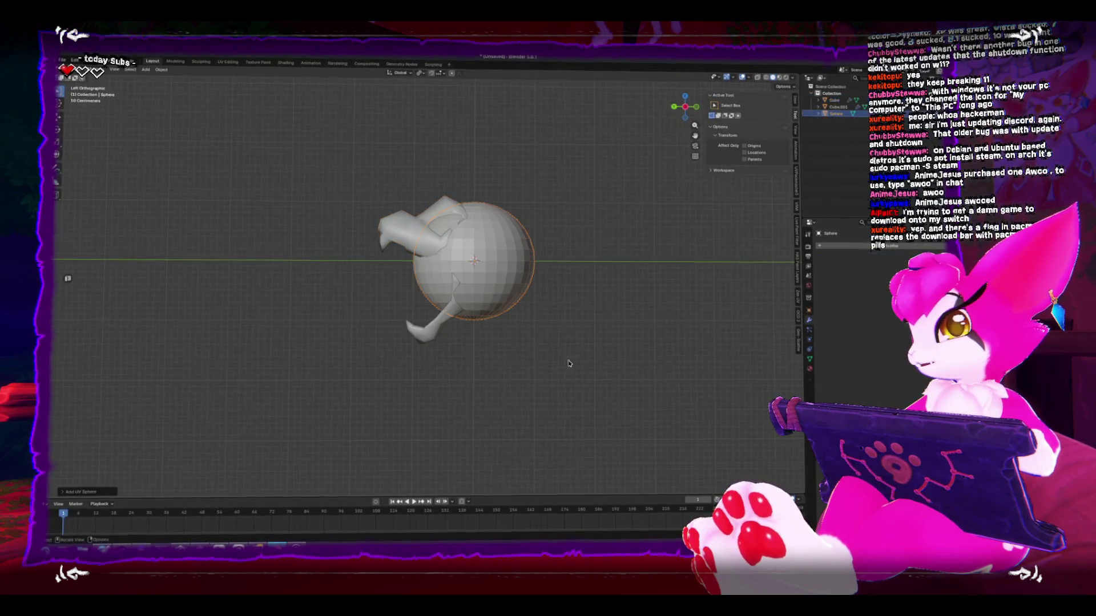
key("s")
left_click(518, 372)
key("g")
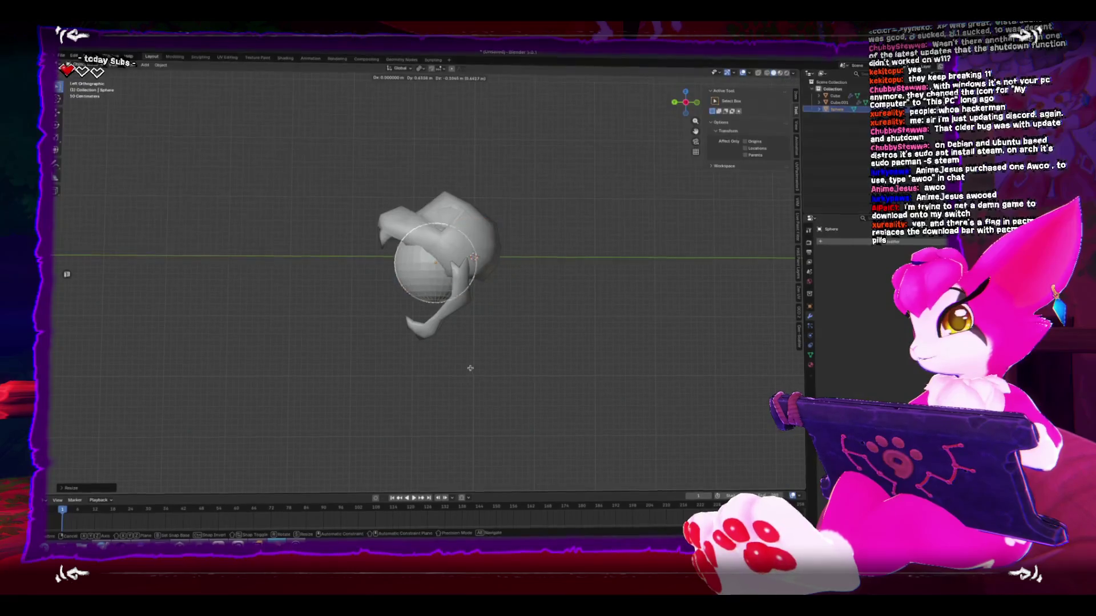
left_click(482, 380)
left_click_drag(482, 380, 565, 372)
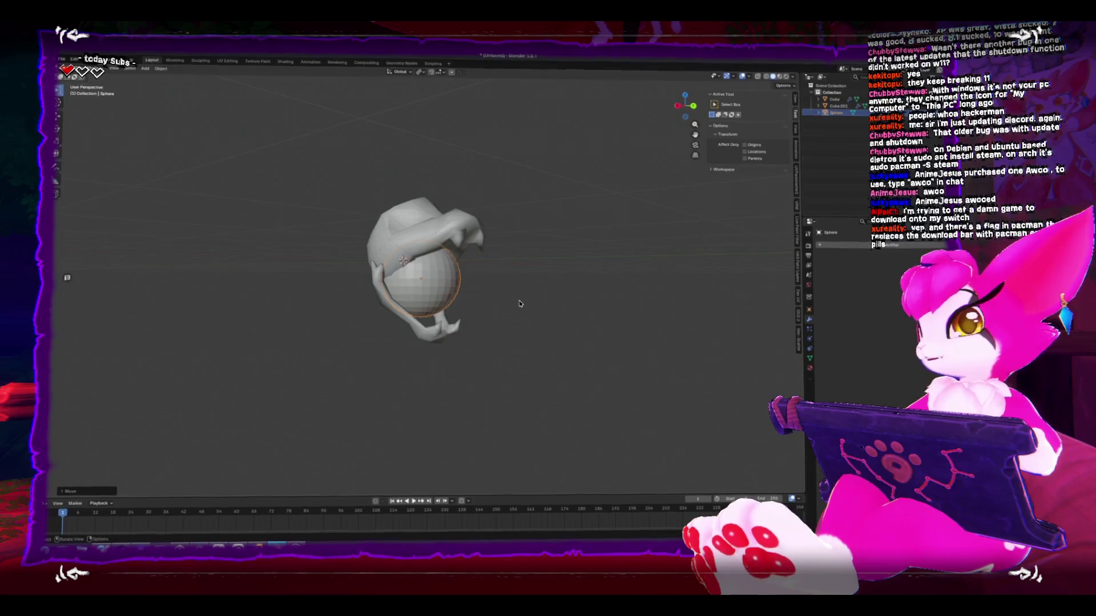
Step: Cancel a new rotation on the skull piece and clear its rotation with Alt+R
key("KP_3")
left_click(422, 257)
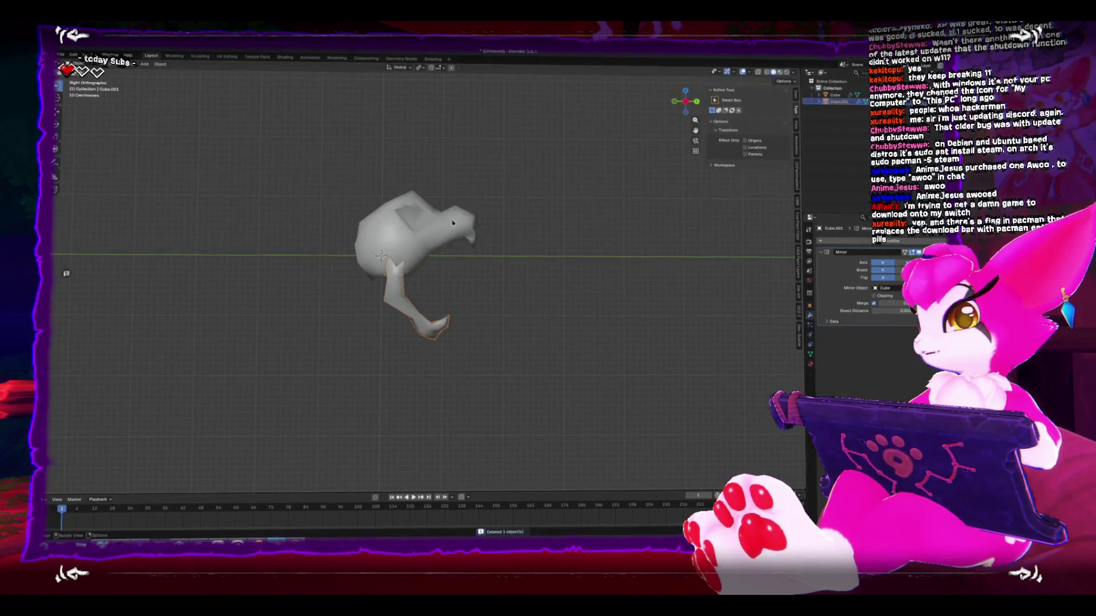
key("r")
key("r")
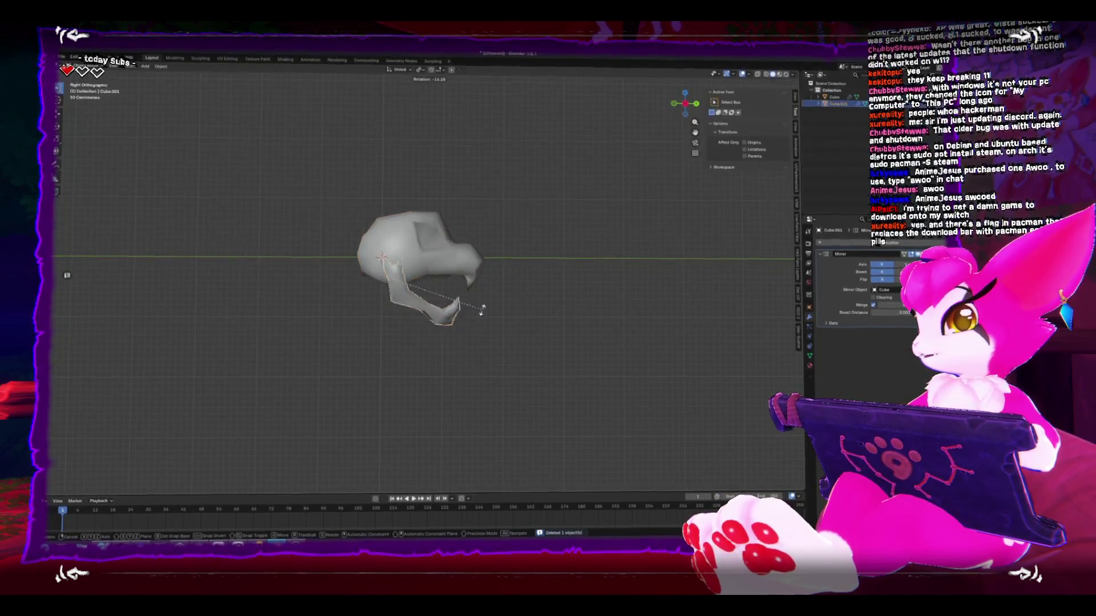
key("Escape")
key("alt+r")
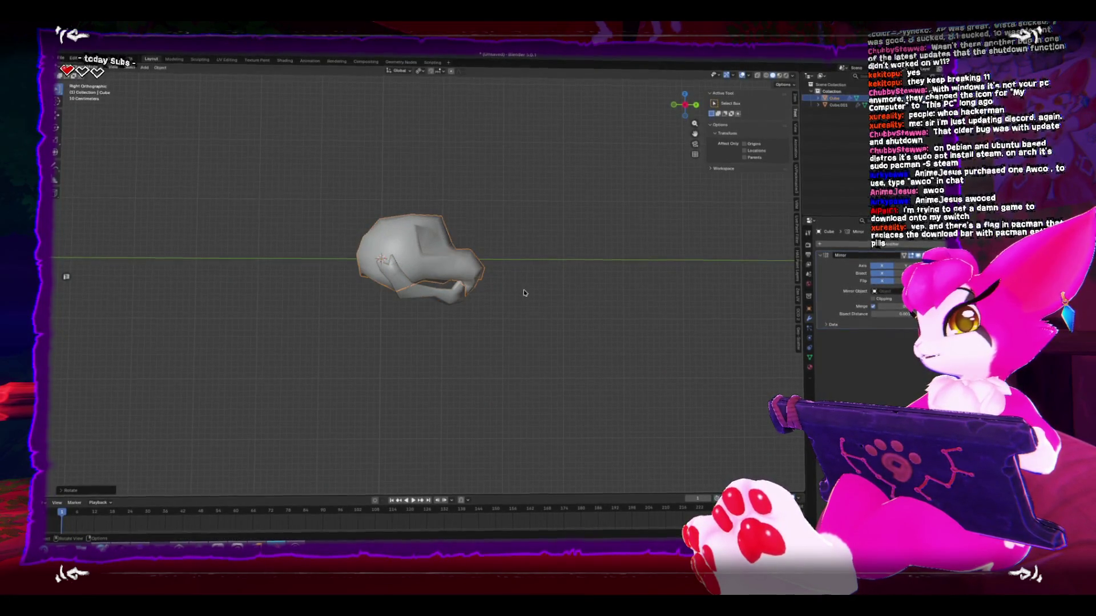
Step: Select the jaw and rotate it to a slightly new angle
left_click(424, 295)
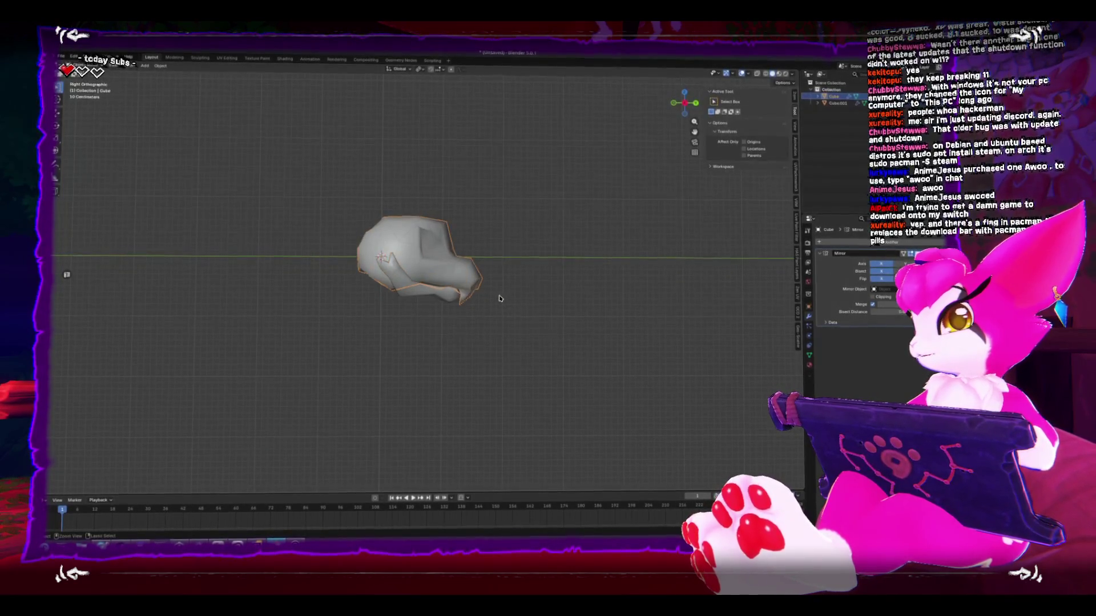
left_click(479, 307)
mouse_move(479, 306)
left_mouse_down()
mouse_move(512, 318)
mouse_move(499, 321)
mouse_move(519, 335)
mouse_move(480, 323)
mouse_move(302, 318)
left_mouse_up()
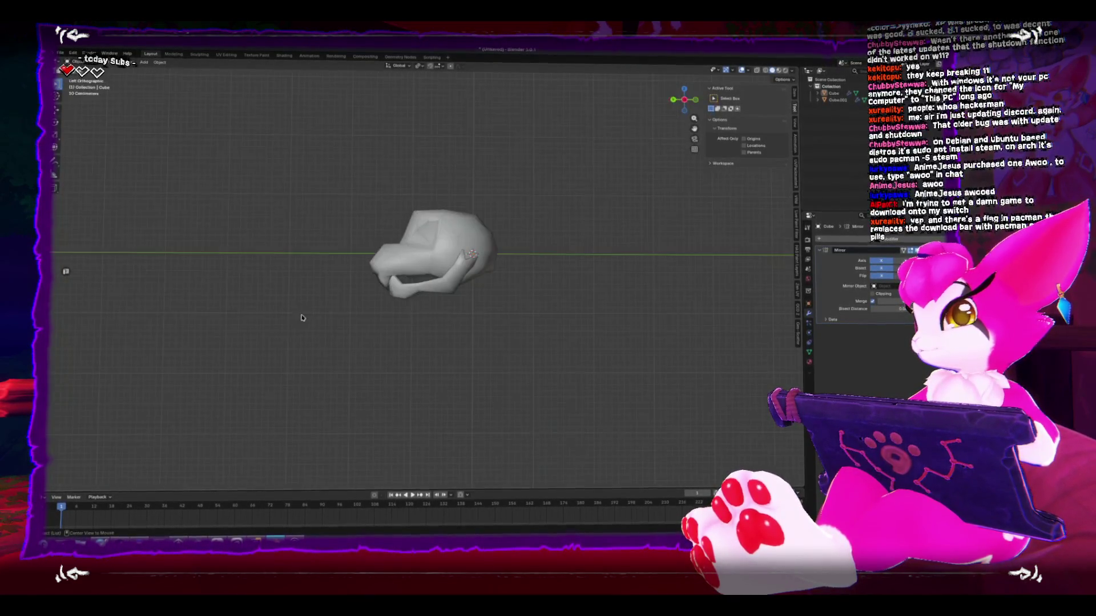
left_click(412, 291)
key("r")
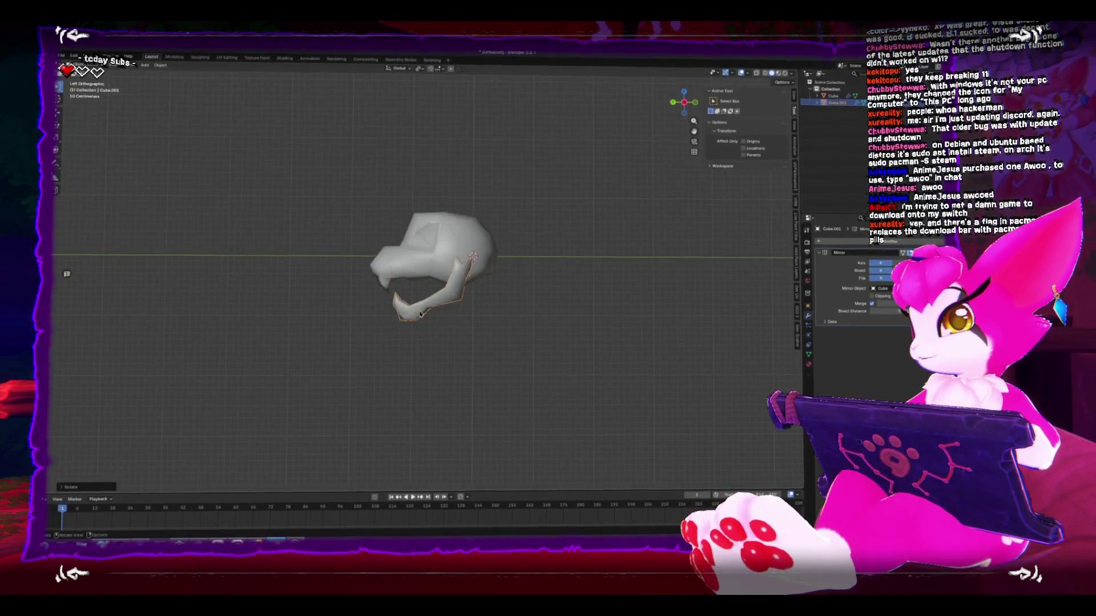
left_click(415, 309)
mouse_move(415, 309)
left_mouse_down()
mouse_move(519, 335)
mouse_move(447, 269)
mouse_move(452, 308)
mouse_move(414, 285)
left_mouse_up()
Step: Save the model as GhostSkull.blend
scroll(409, 290, "up", 3)
scroll(409, 290, "down", 5)
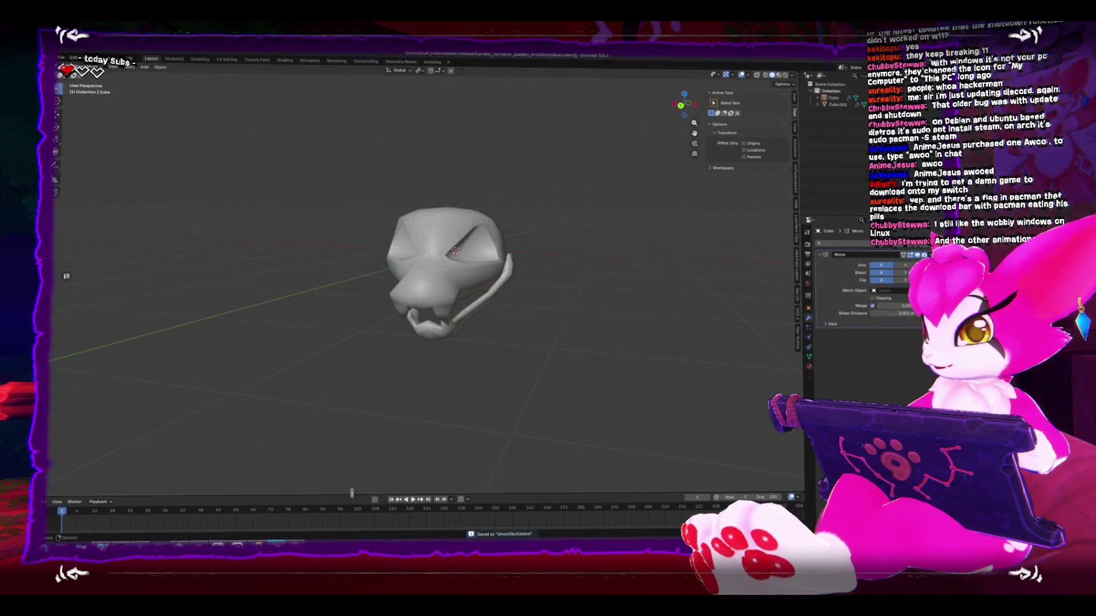
key("ctrl+s")
Step: Un-maximize the Blender window and drag it aside to uncover the windows behind
key("alt+Tab")
key("alt+Tab")
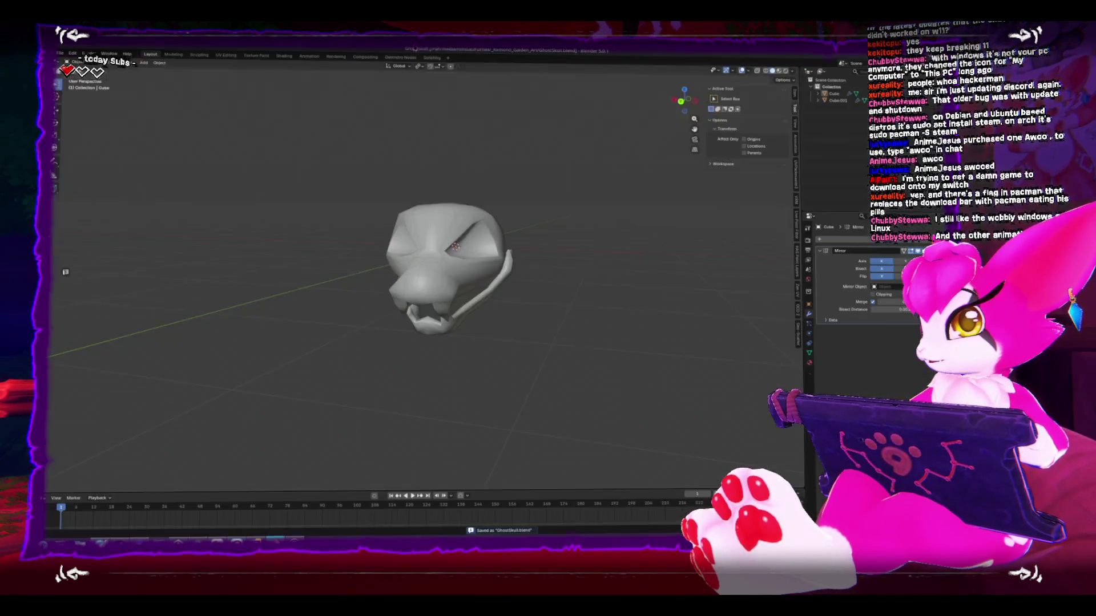
mouse_move(418, 54)
left_mouse_down()
mouse_move(418, 122)
mouse_move(418, 75)
left_mouse_up()
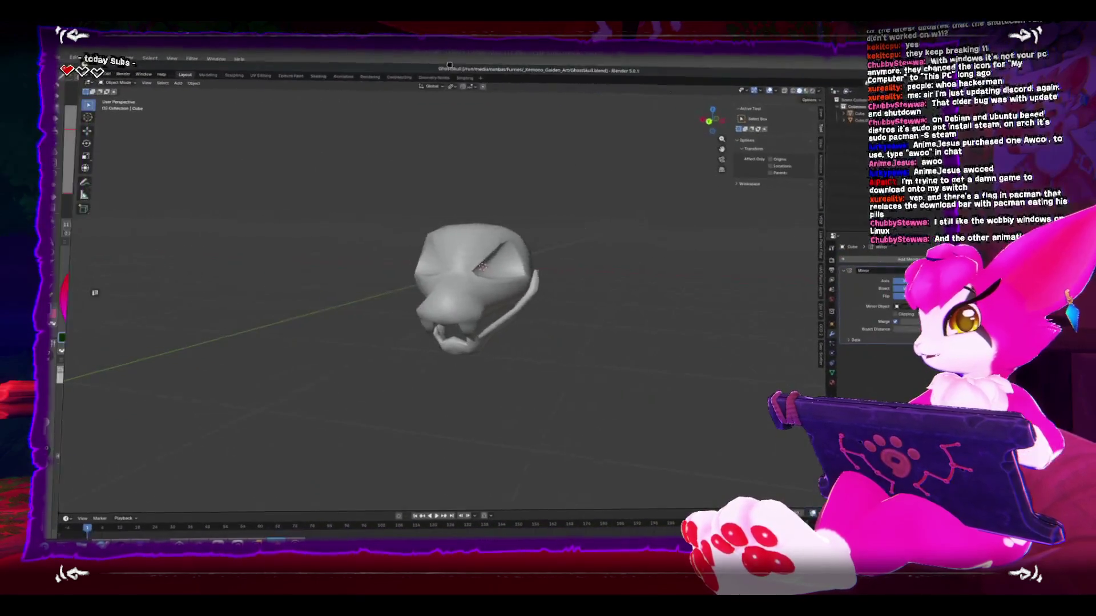
mouse_move(571, 71)
left_mouse_down()
mouse_move(547, 86)
mouse_move(605, 95)
mouse_move(507, 106)
left_mouse_up()
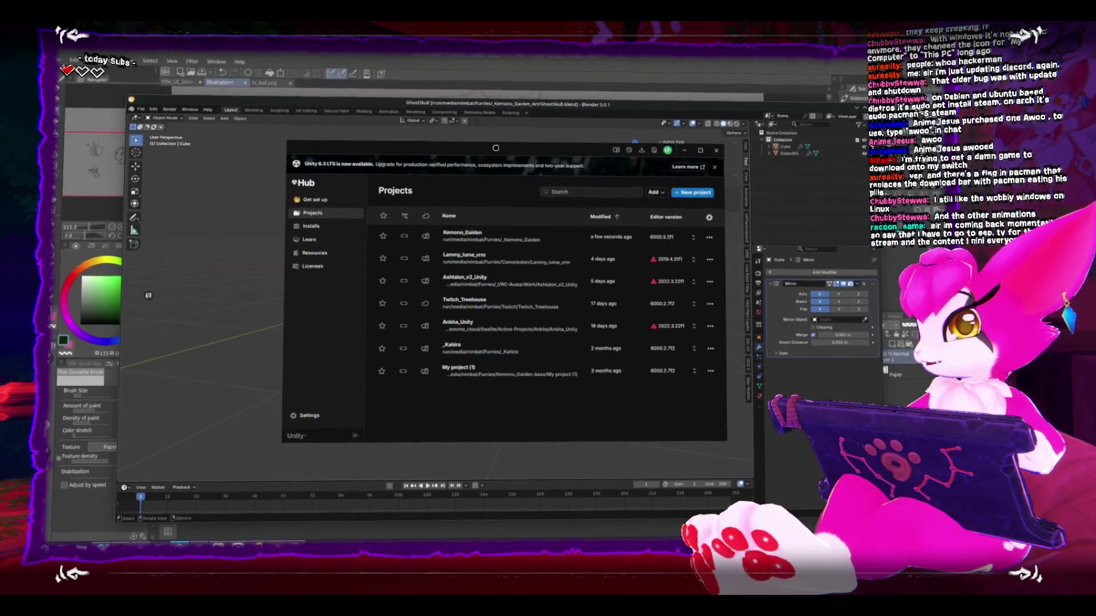
Step: Reposition Unity Hub toward the lower right, then focus the ghost skull sketch canvas
left_click_drag(466, 258, 489, 343)
left_click_drag(509, 166, 318, 192)
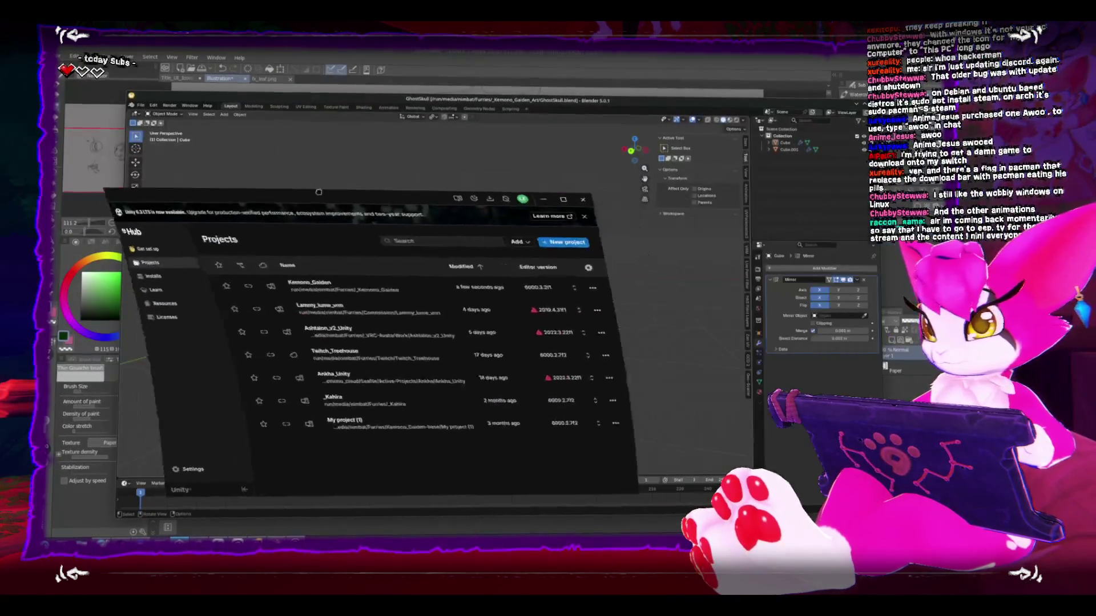
left_click_drag(465, 185, 436, 236)
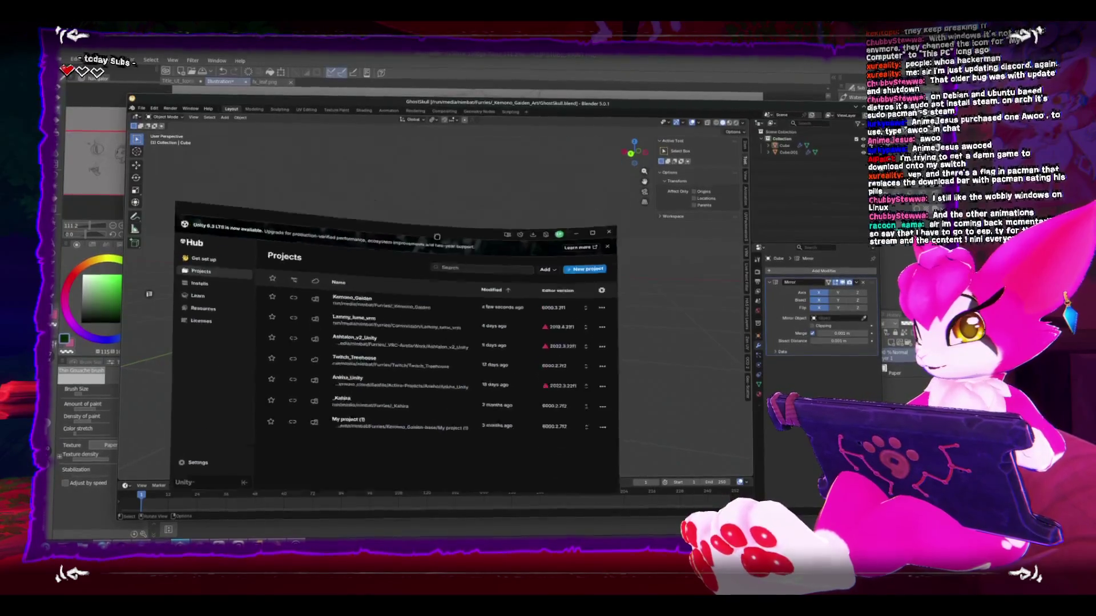
left_click_drag(490, 264, 543, 266)
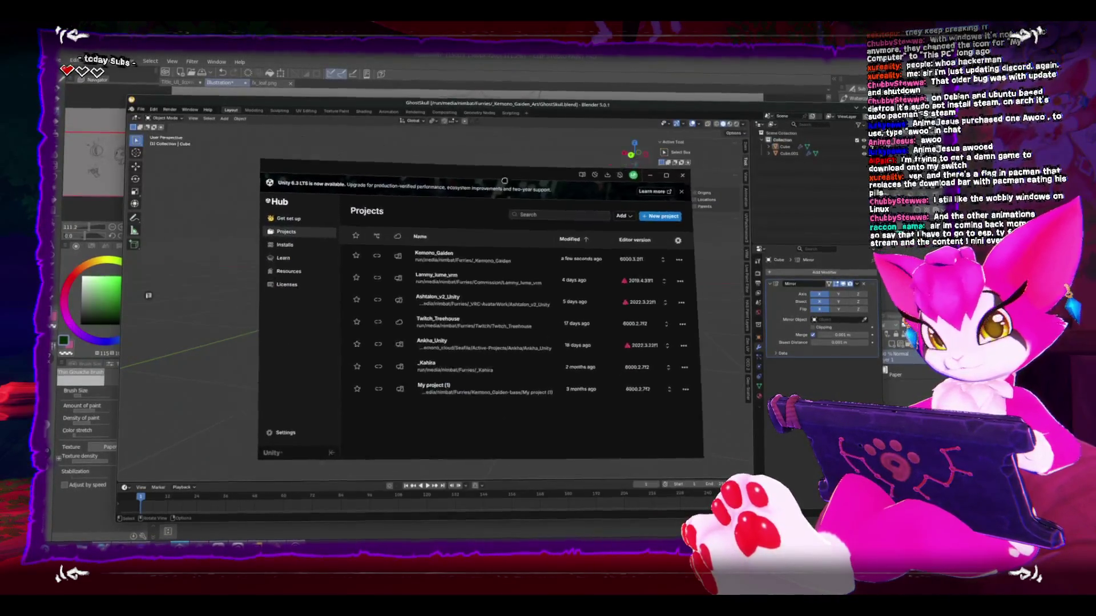
left_click_drag(488, 148, 565, 237)
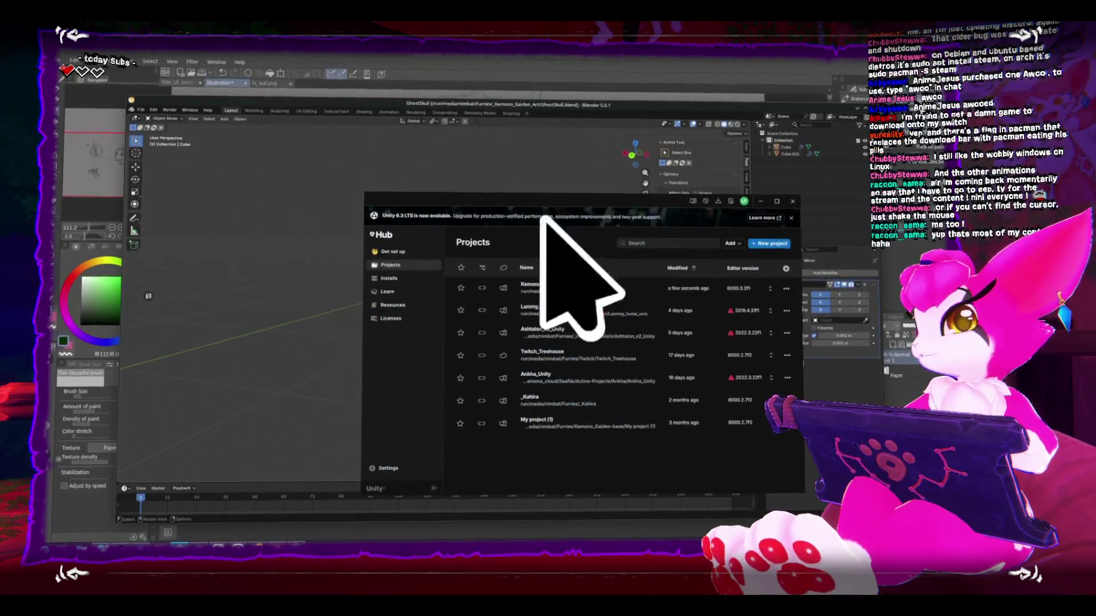
left_click(116, 240)
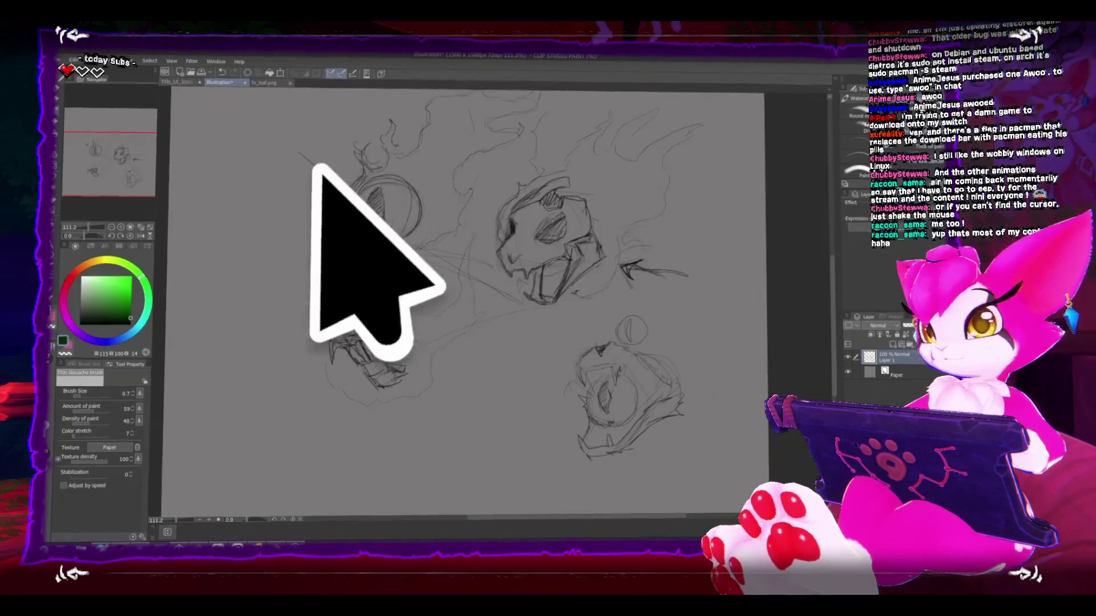
Step: Draw an arrow and a small circle pointing at the skull concept sketch with the pencil
left_click_drag(688, 273, 622, 263)
left_click_drag(633, 314, 628, 315)
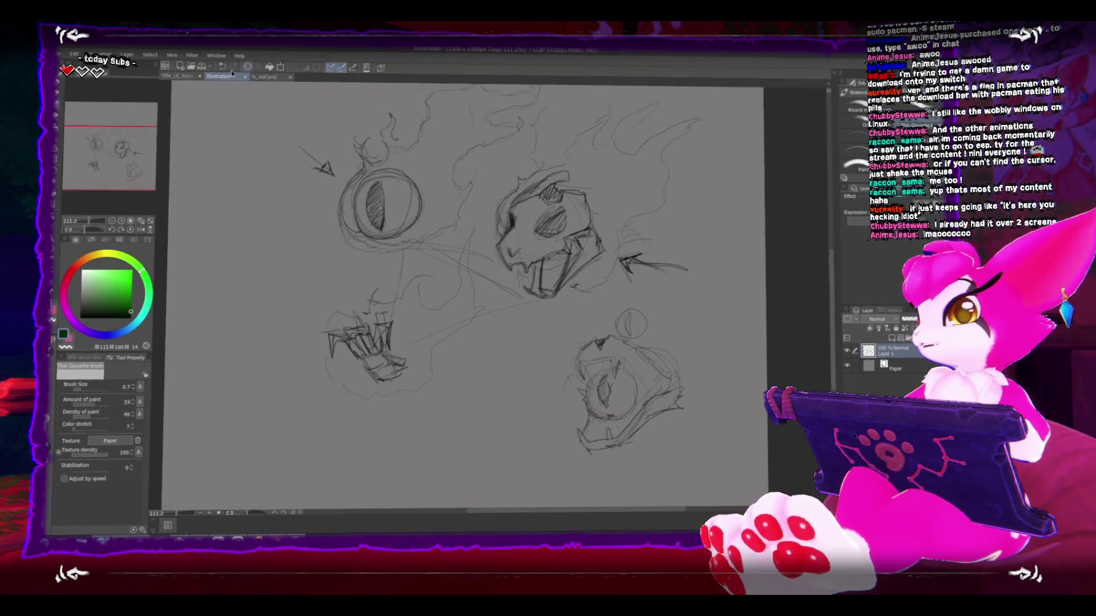
left_click(62, 55)
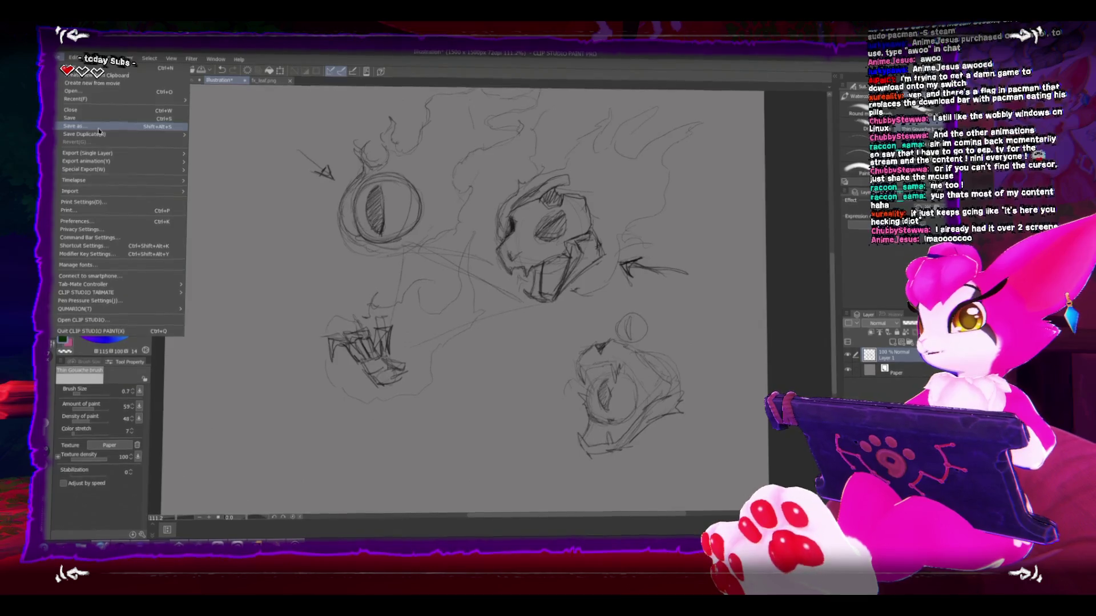
Step: Save the sketch as 'ghost' in F:\_Kemono_Gaiden_Art, replacing the old Illustration name
left_click(99, 126)
left_click_drag(126, 53, 245, 135)
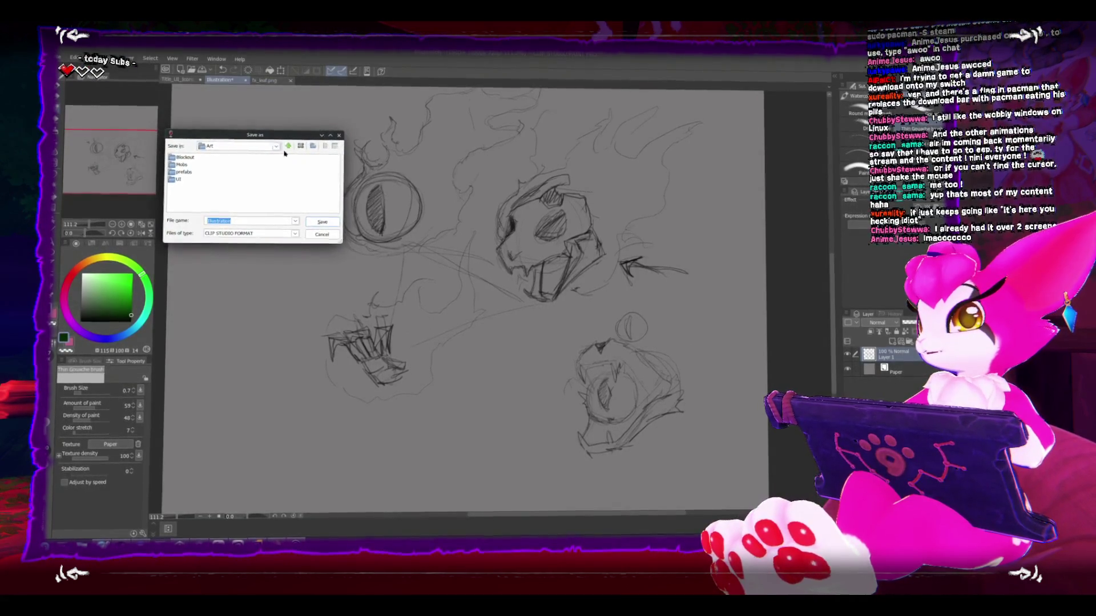
left_click(289, 145)
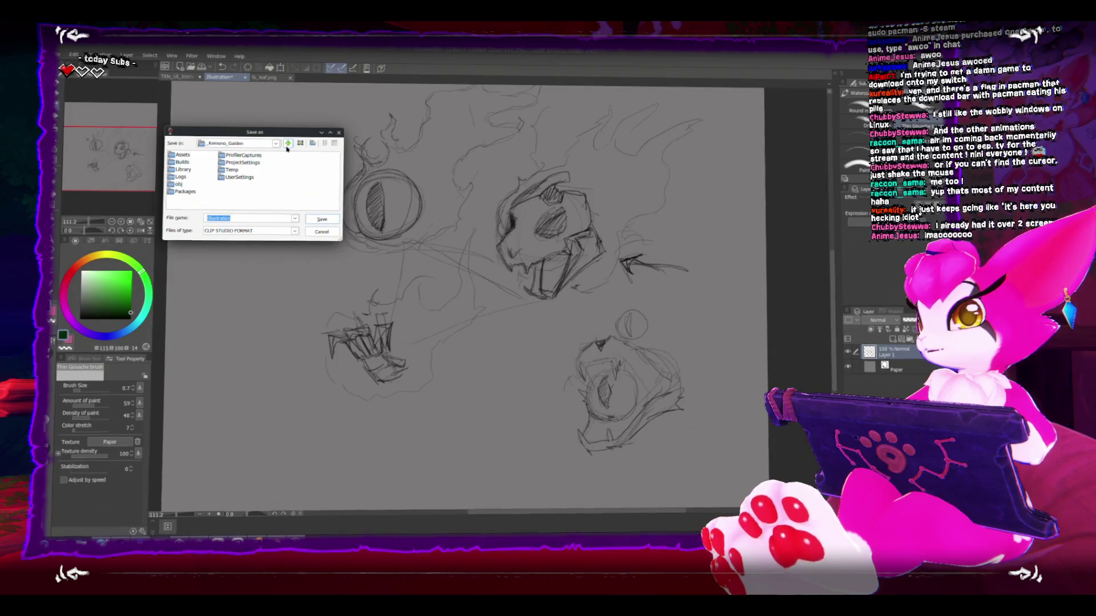
left_click(289, 145)
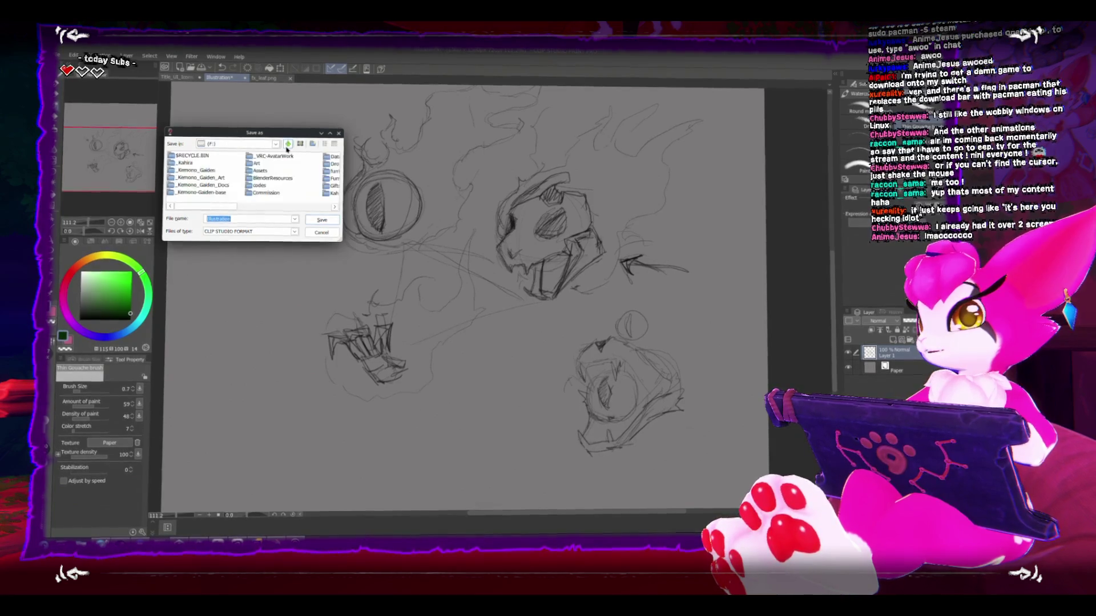
double_click(201, 179)
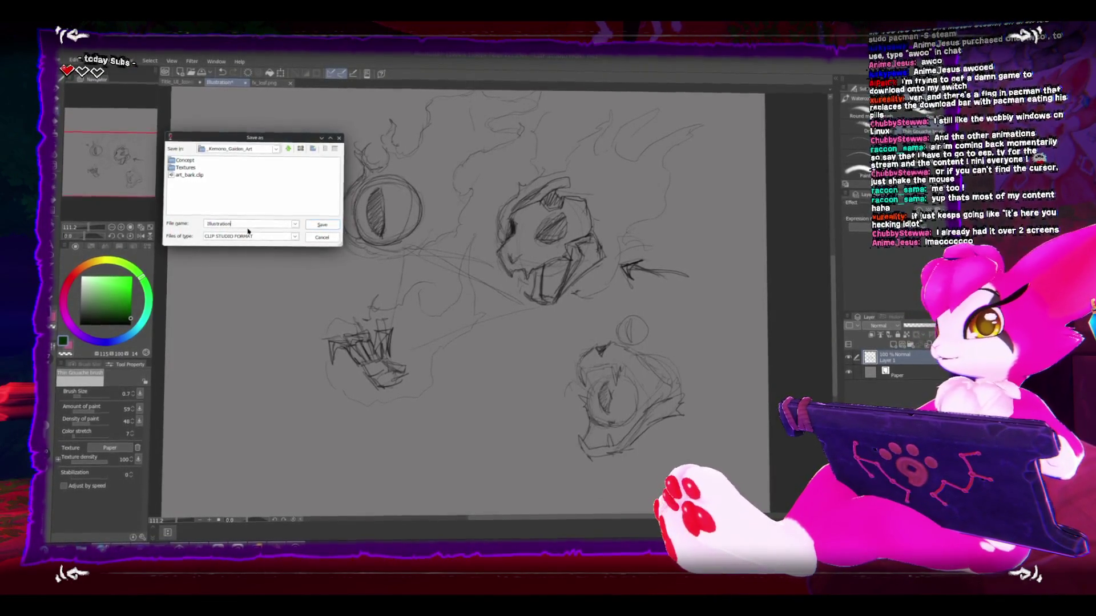
left_click_drag(231, 223, 197, 224)
type("ghost")
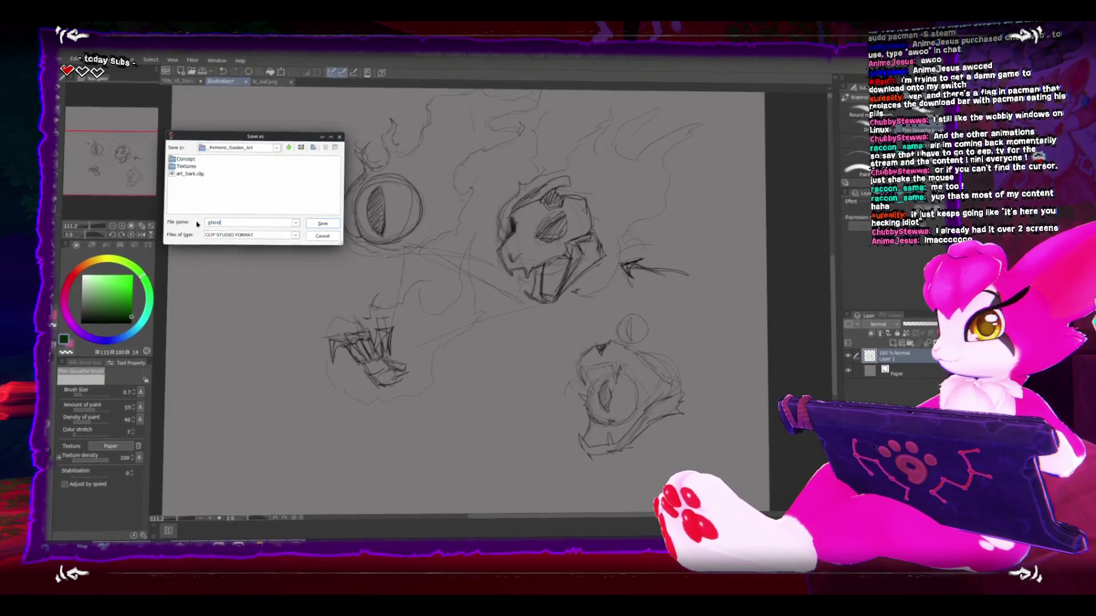
key("Return")
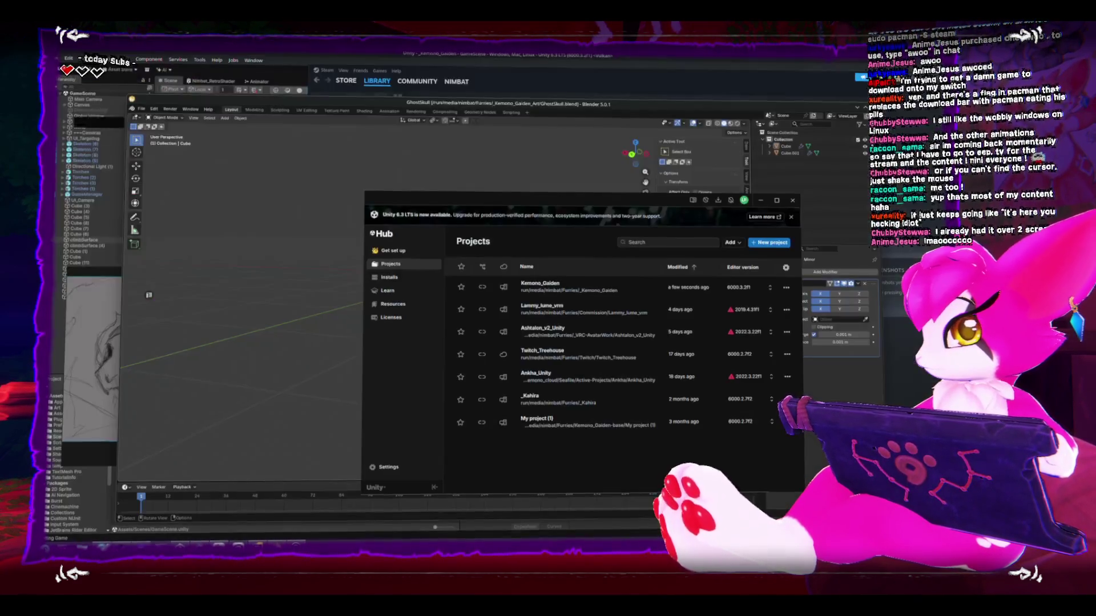
Step: Hide Clip Studio Paint, close Unity Hub, and bring the Unity editor forward with GameScene selected
key("ctrl+q")
left_click(793, 199)
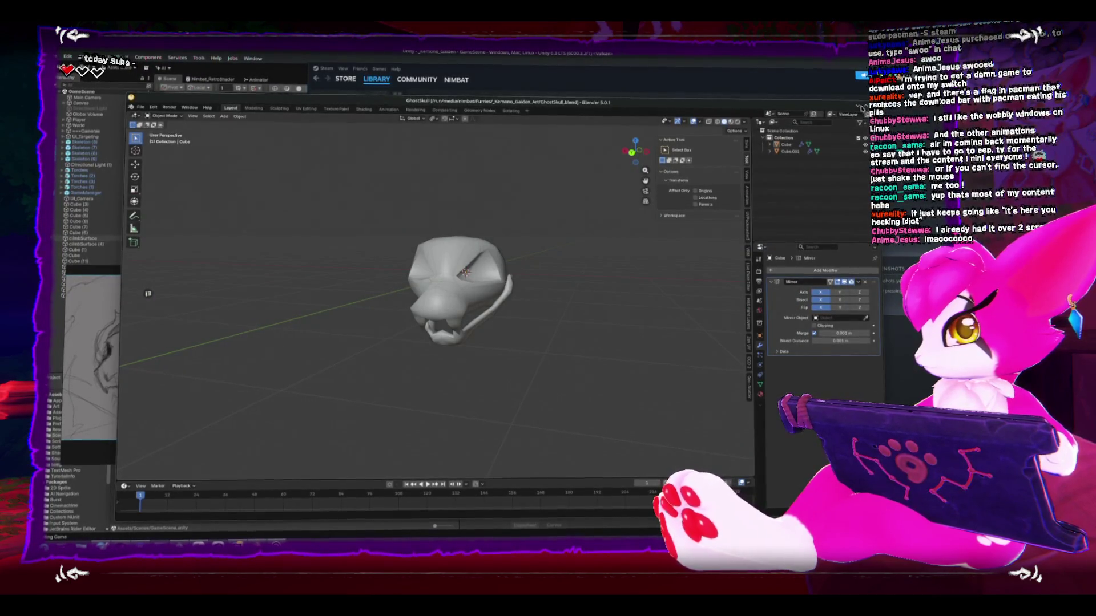
left_click(856, 110)
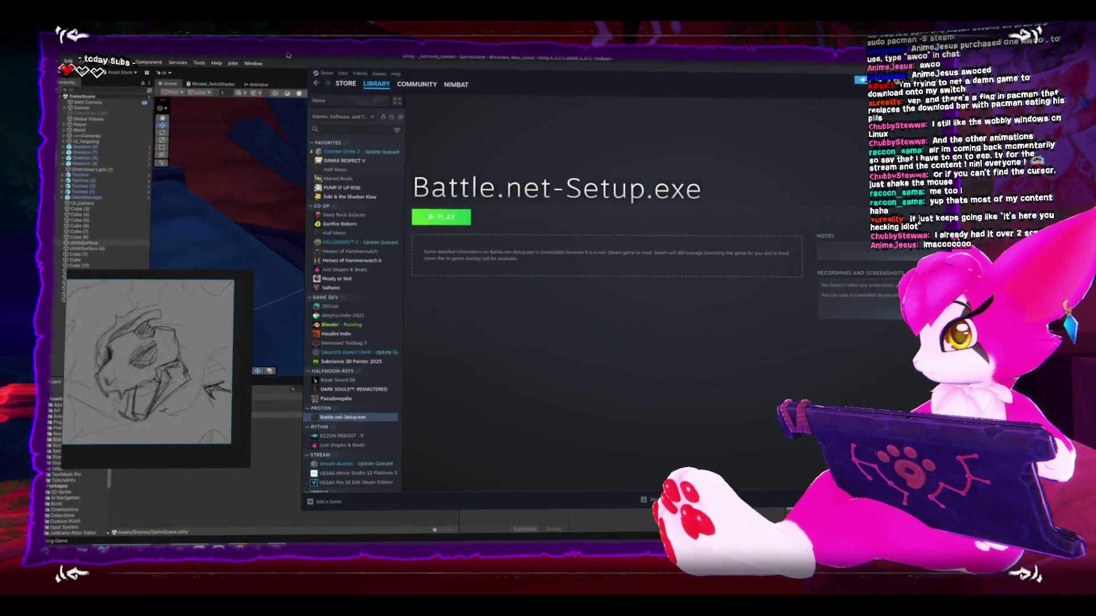
left_click(308, 231)
left_click(342, 415)
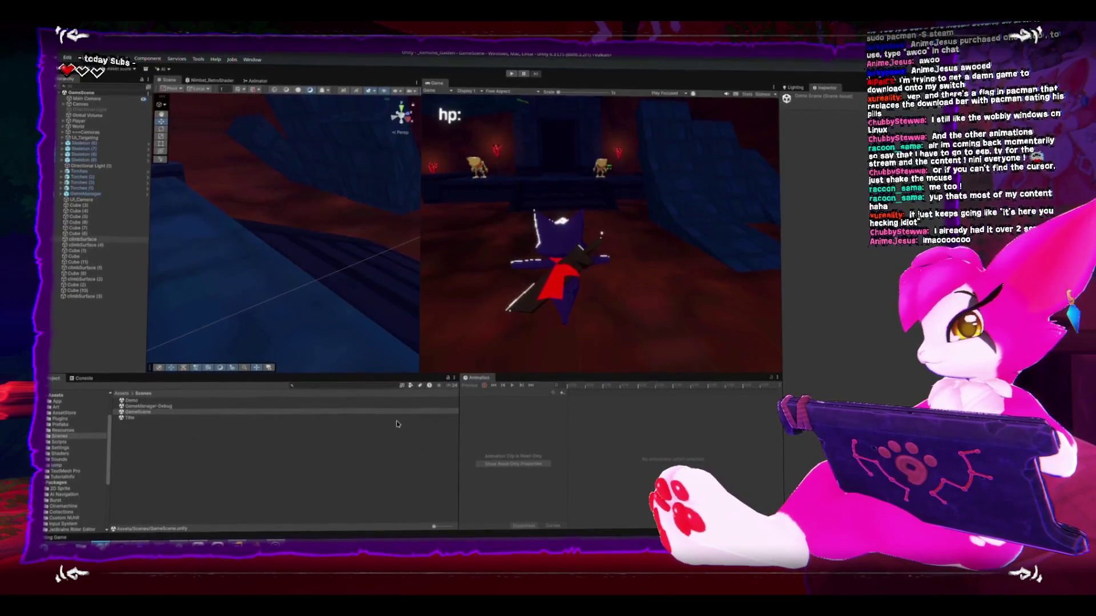
Step: Launch SmartGit from the KDE application launcher search
key("super")
type("smartgit")
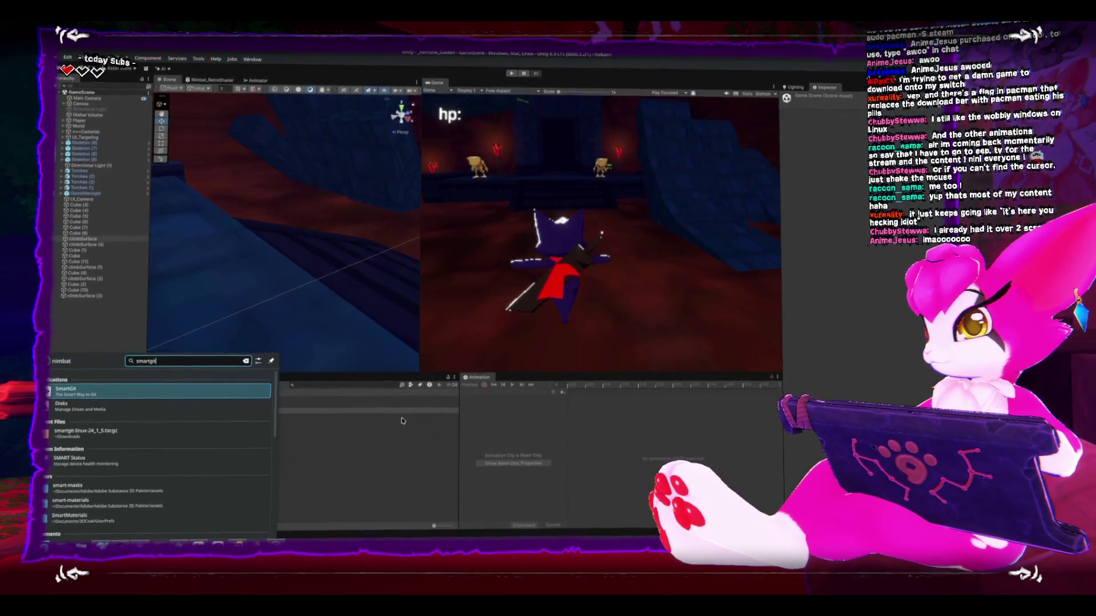
key("Return")
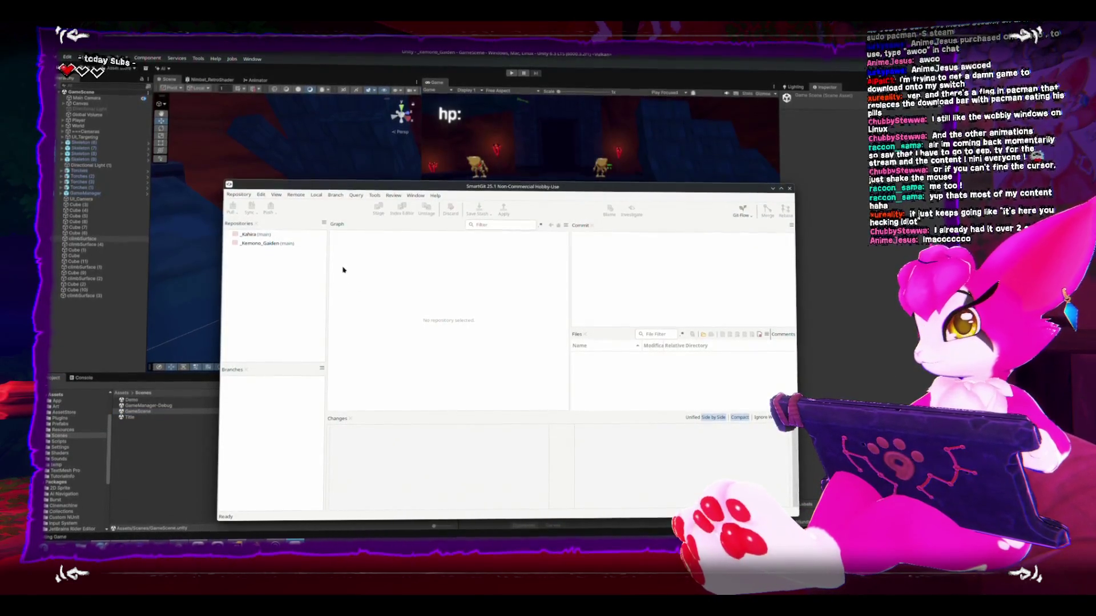
Step: Open the _Kemono_Gaiden repository in SmartGit, then switch to the Forgejo dashboard in the browser
left_click(263, 234)
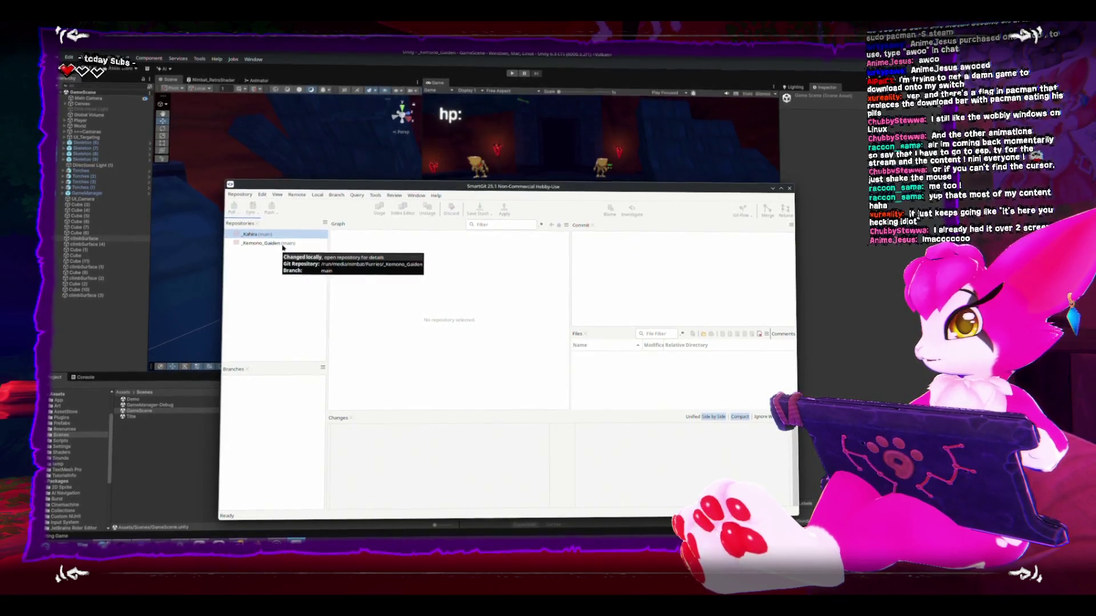
left_click(282, 245)
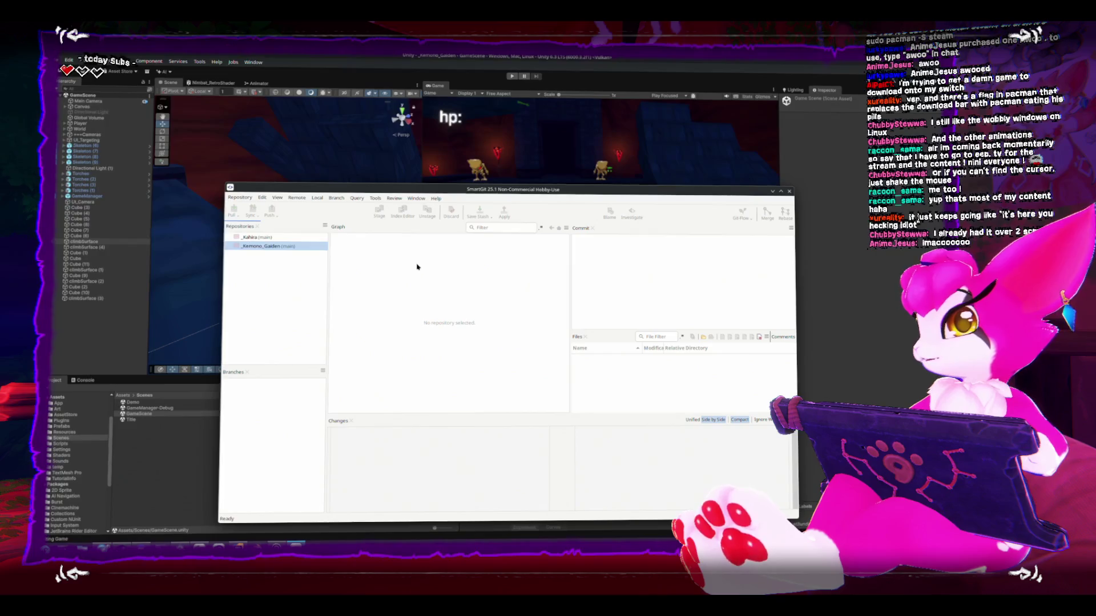
left_click_drag(545, 189, 548, 152)
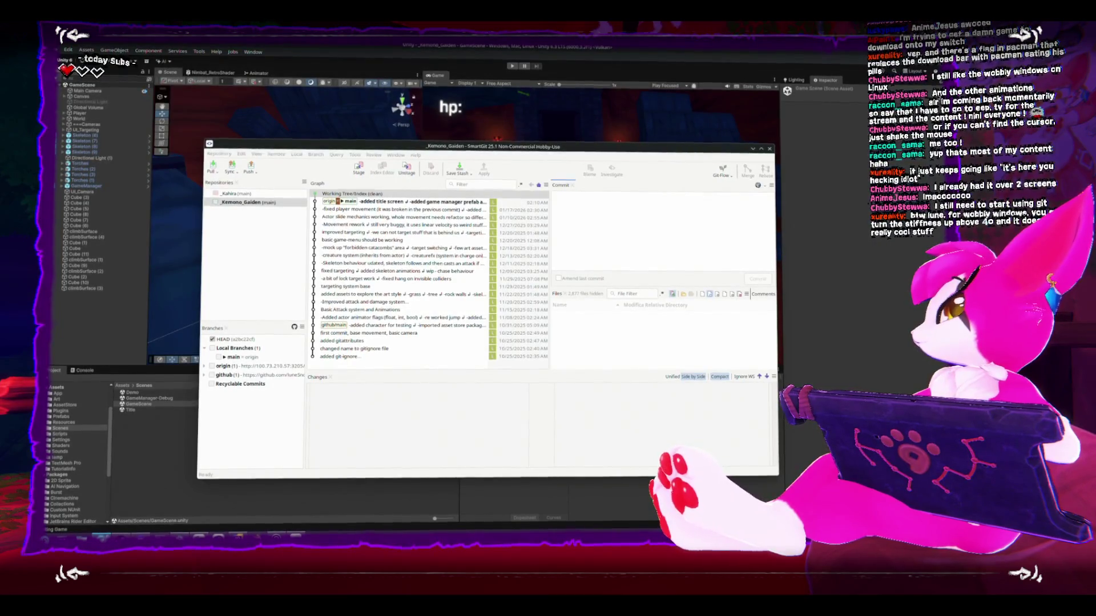
key("alt+Tab")
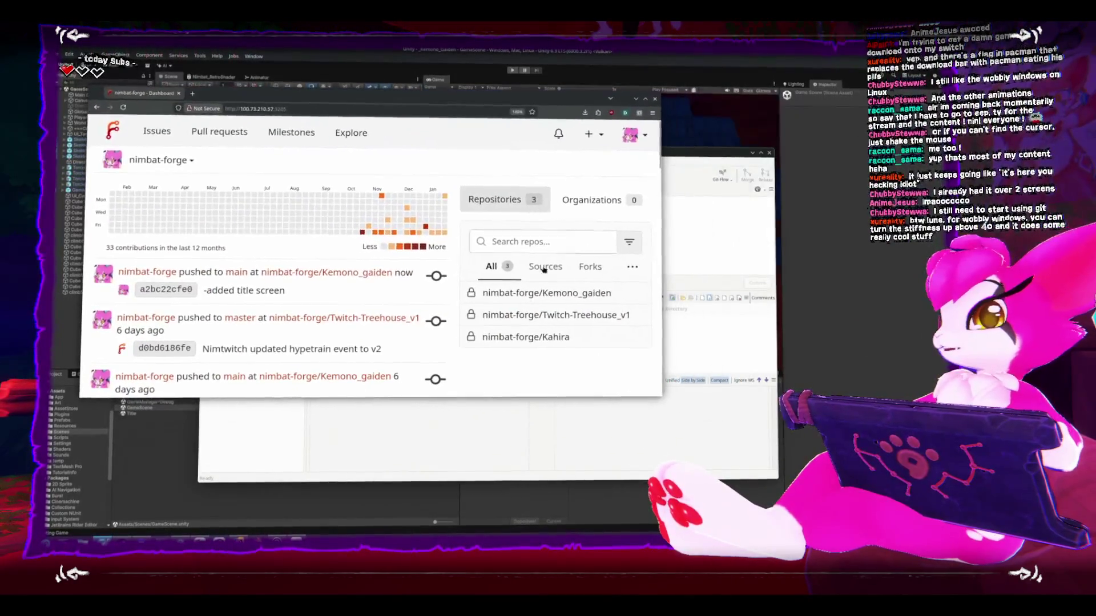
Step: Enlarge the Forgejo dashboard to check the pushed commit, then minimize it to reveal Unity
left_click_drag(593, 371, 605, 401)
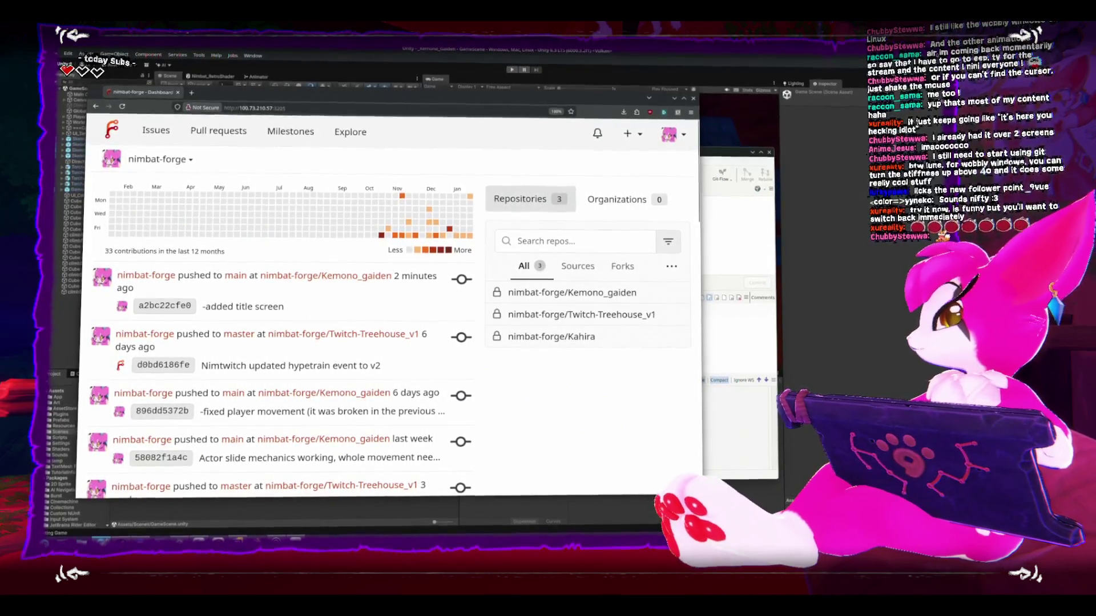
left_click(689, 65)
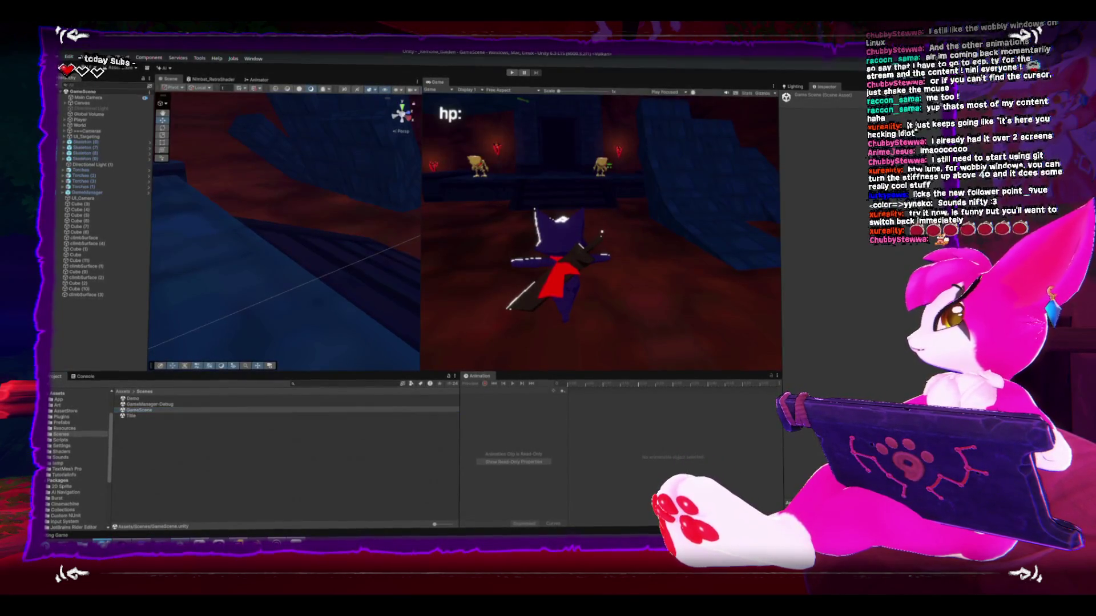